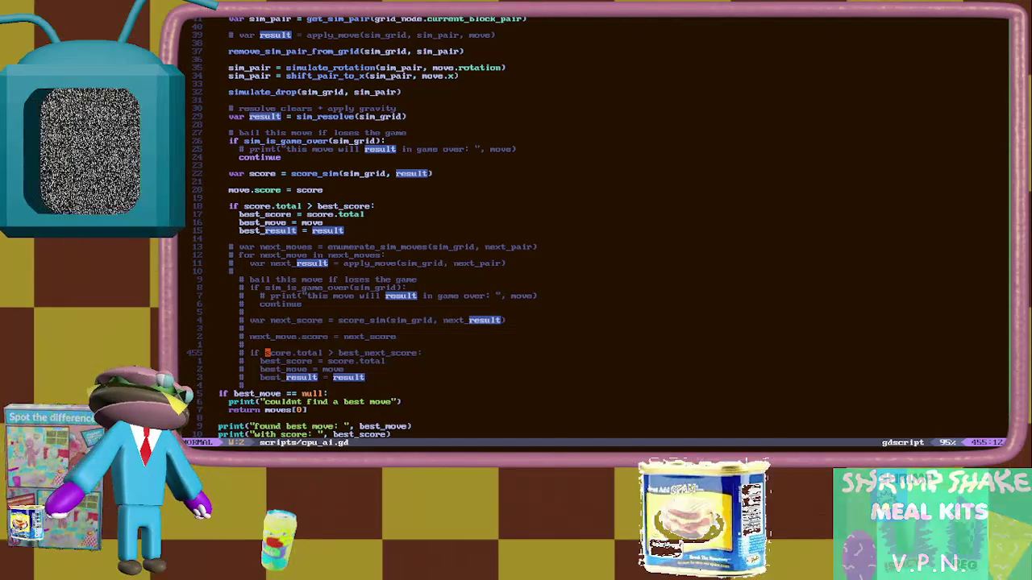
Change the lookahead condition to compare next_score and rename best_score to best_next_score.
type("if next_")
key("Escape")
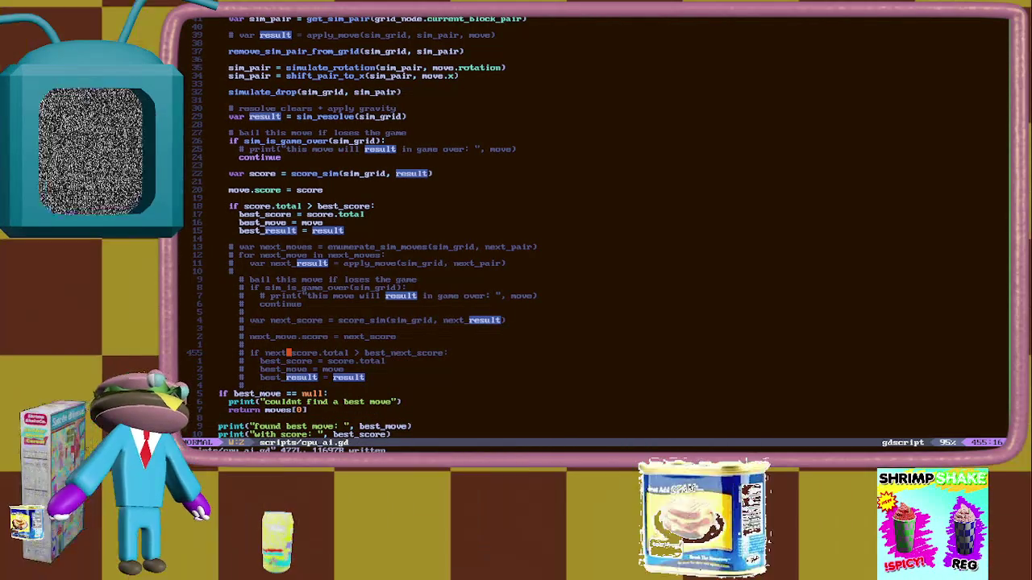
key("j")
key("h")
type("h")
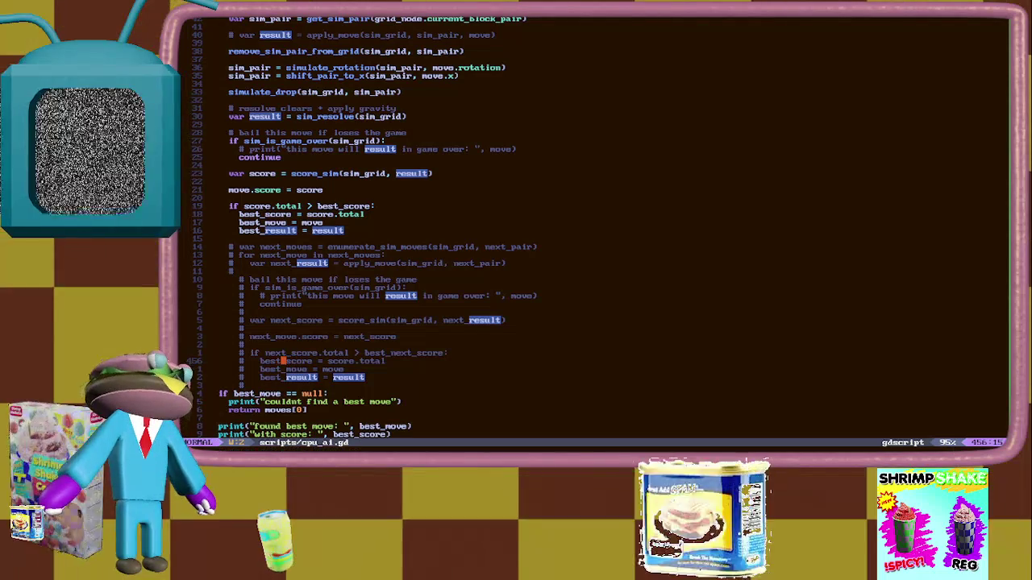
type("hinext_")
key("Escape")
Rename best_move to best_next_move and complete its next_ result assignment.
type("j")
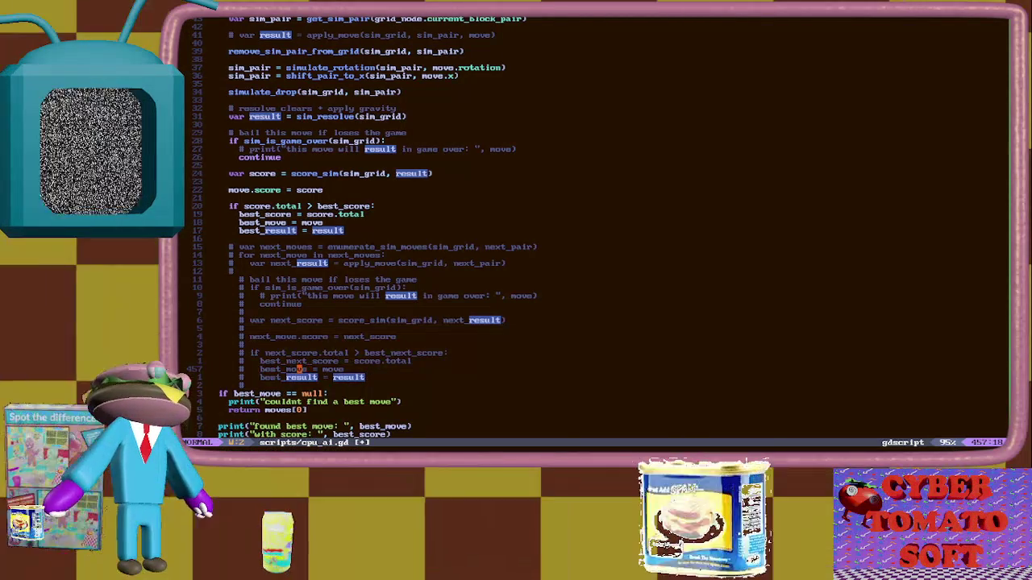
type("next_")
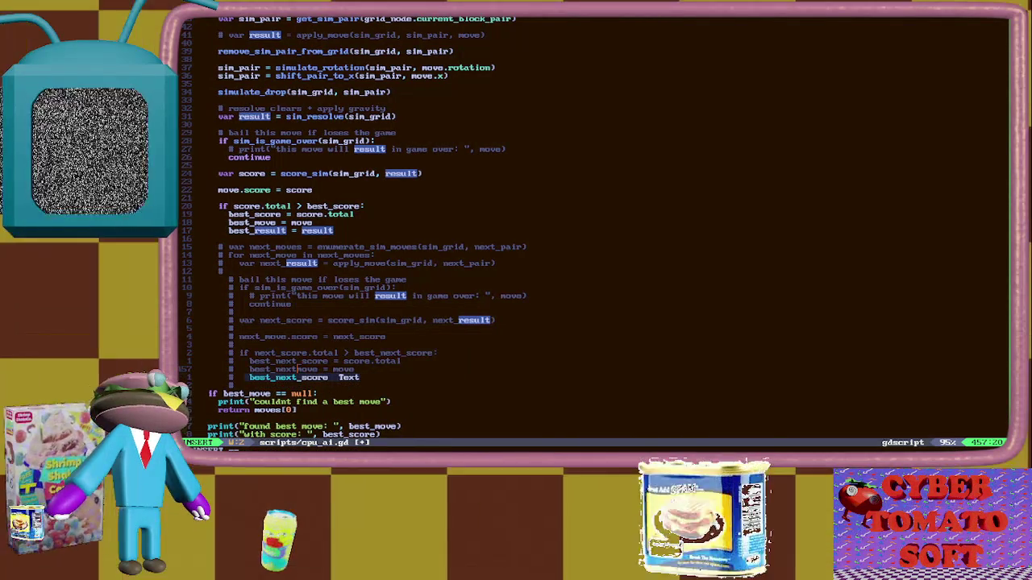
key("Escape")
type("binext_")
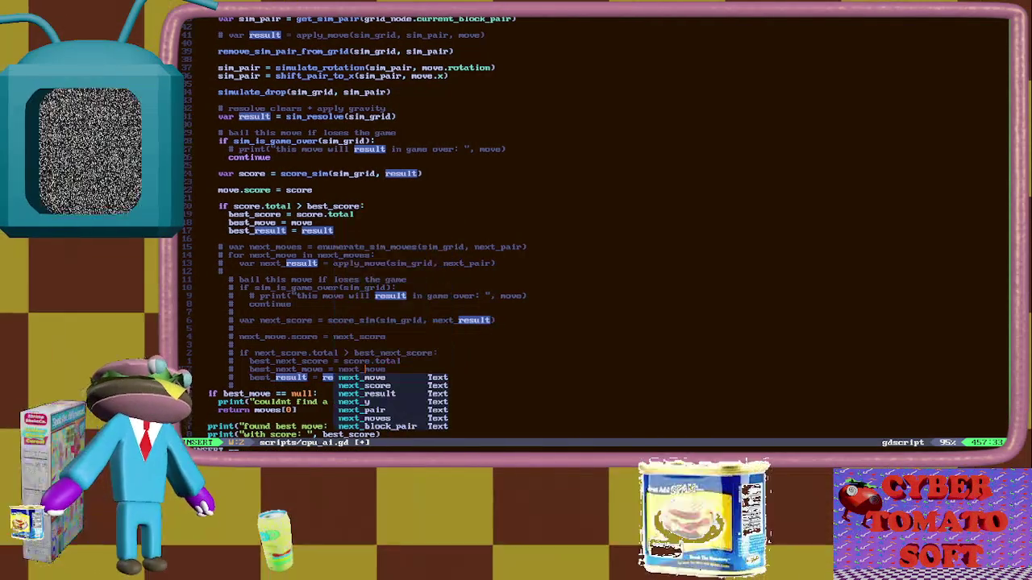
type("sult")
key("Escape")
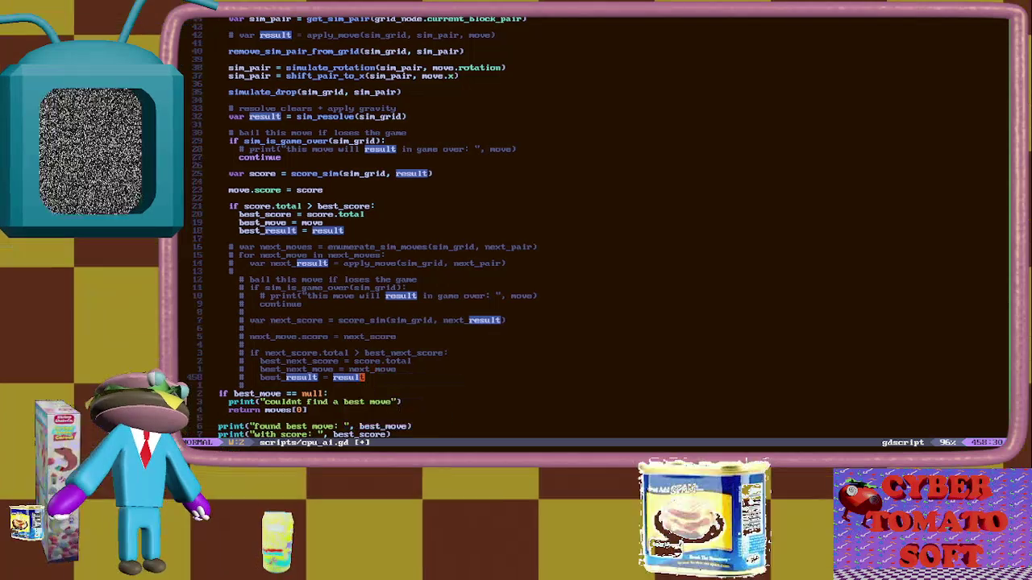
key("j")
key("j")
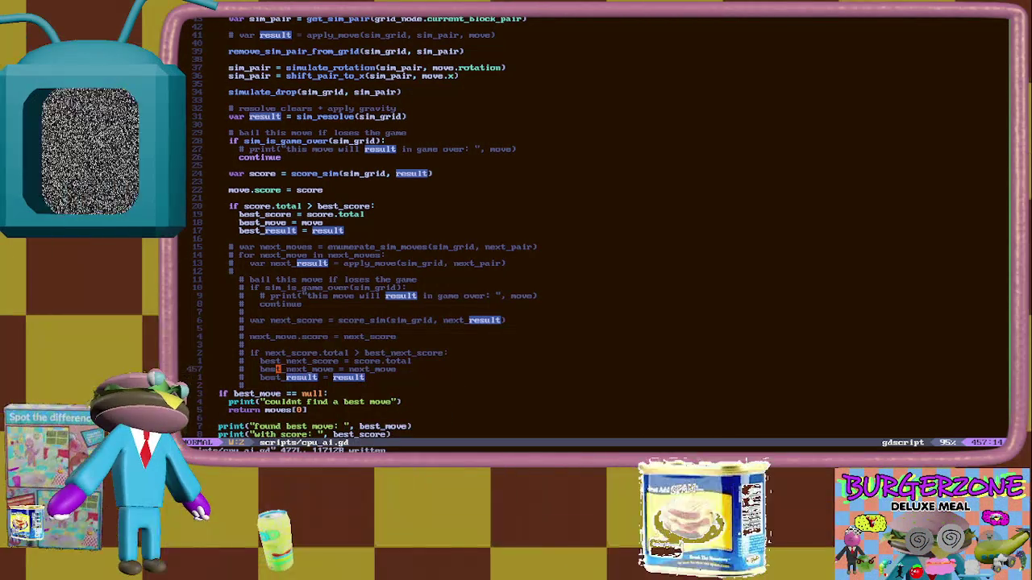
key("k")
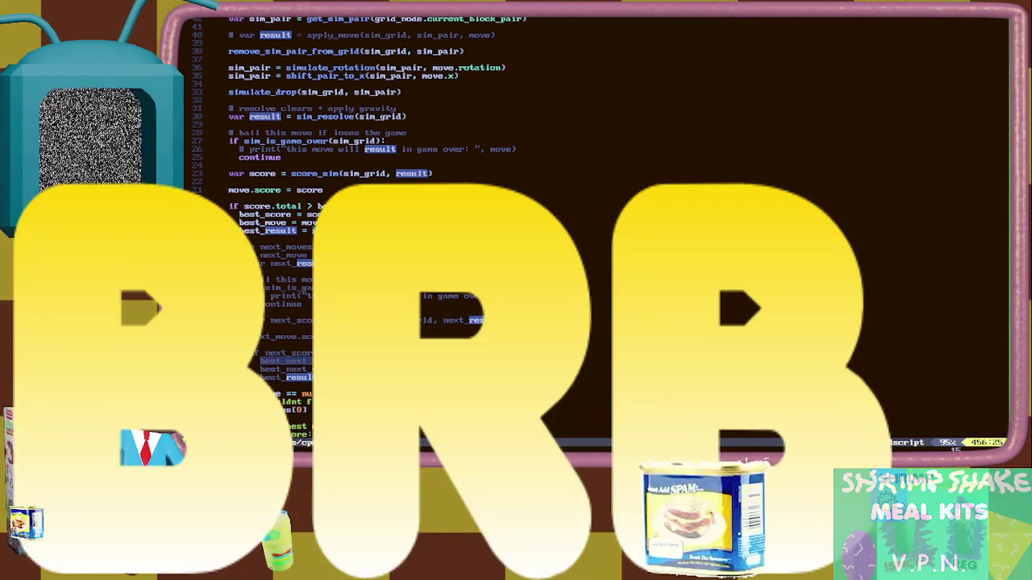
Move down through the lookahead block to the best_result line.
key("w")
key("b")
key("h")
key("w")
key("j")
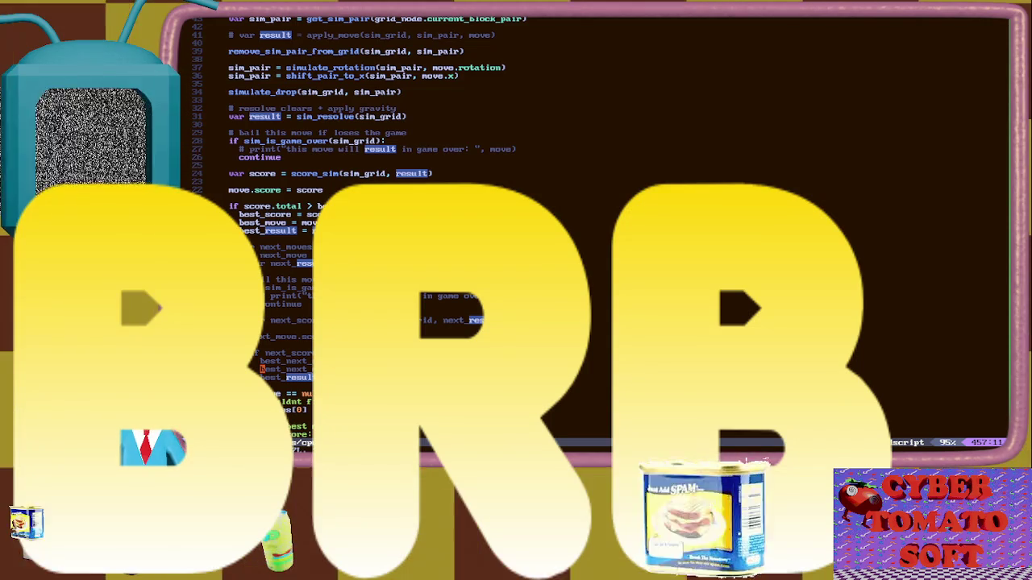
key("j")
key("j")
key("j")
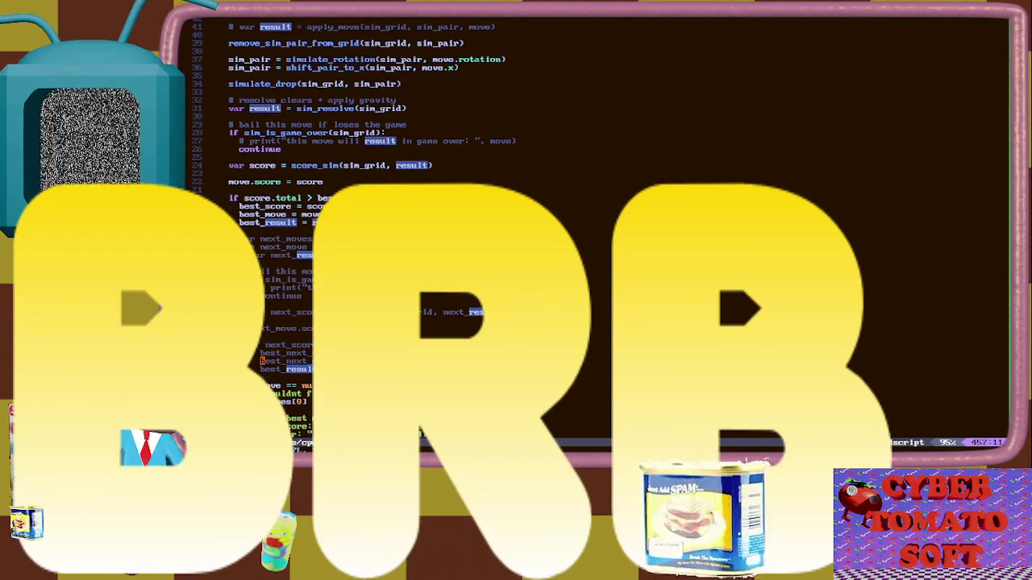
key("dollar")
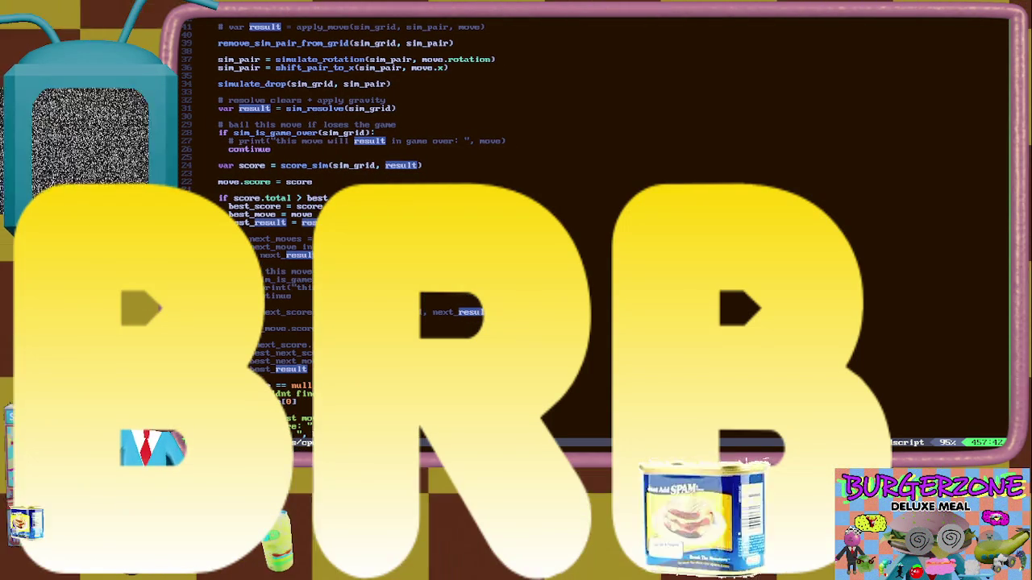
key("l")
key("l")
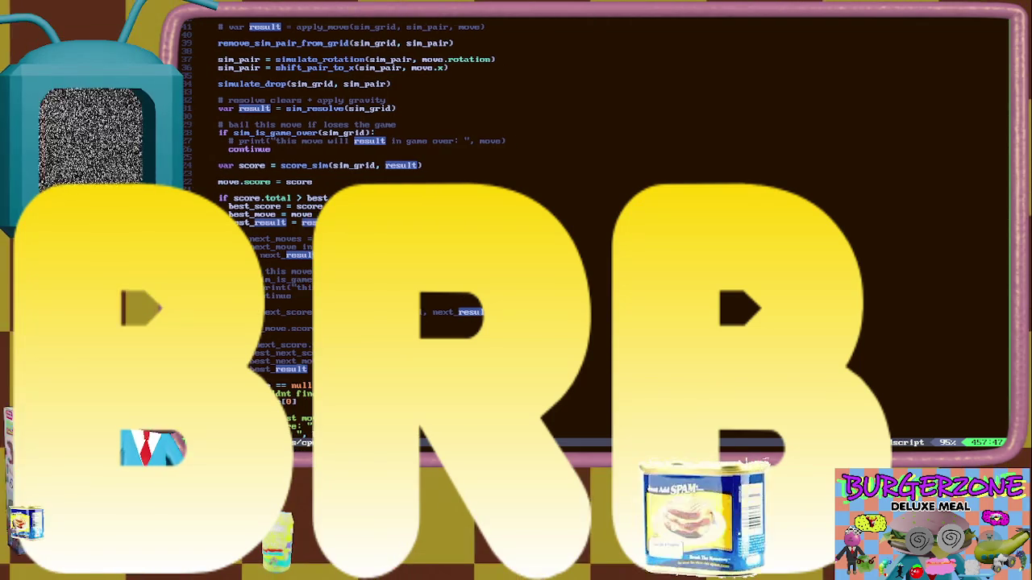
key("h")
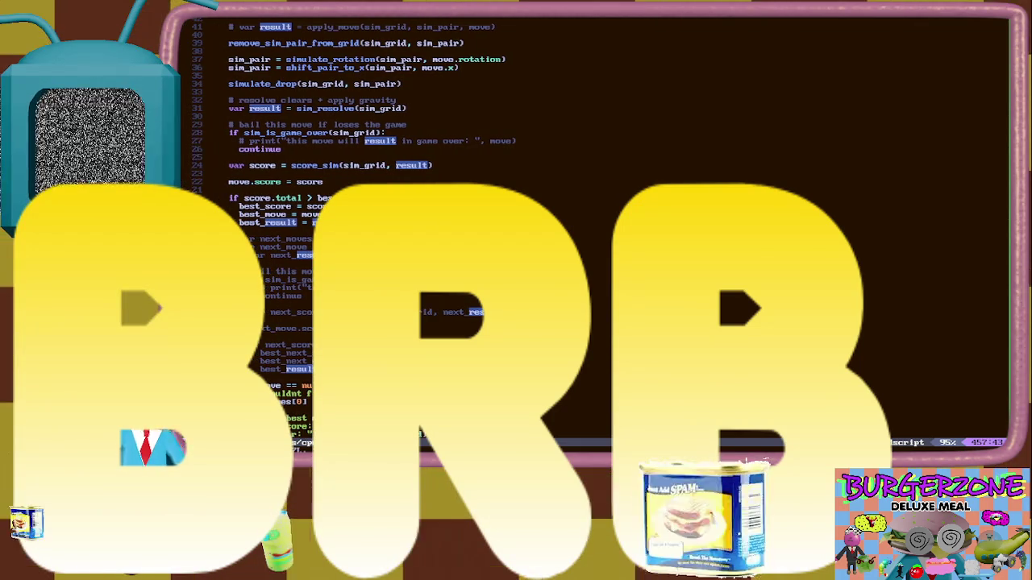
key("j")
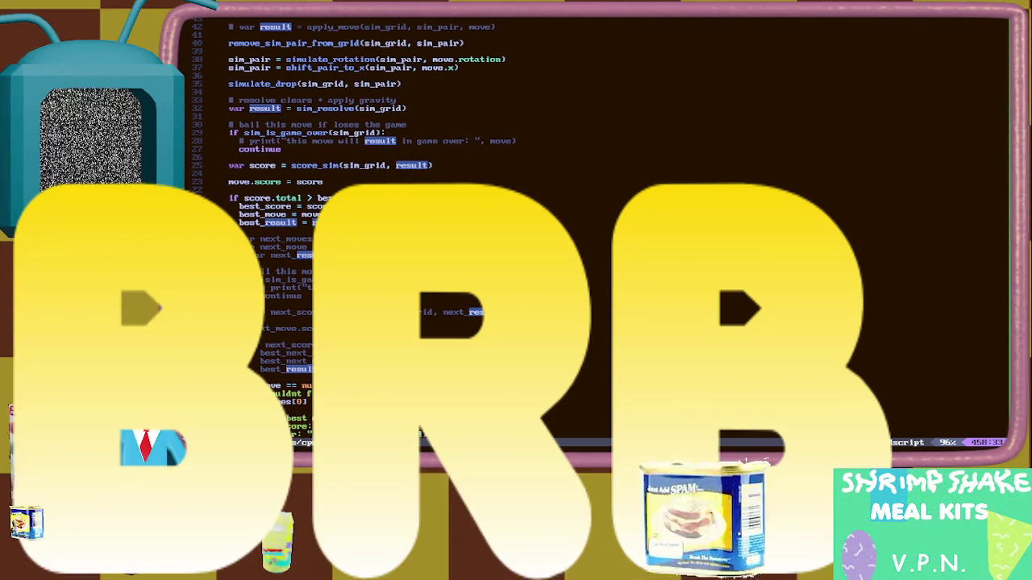
key("w")
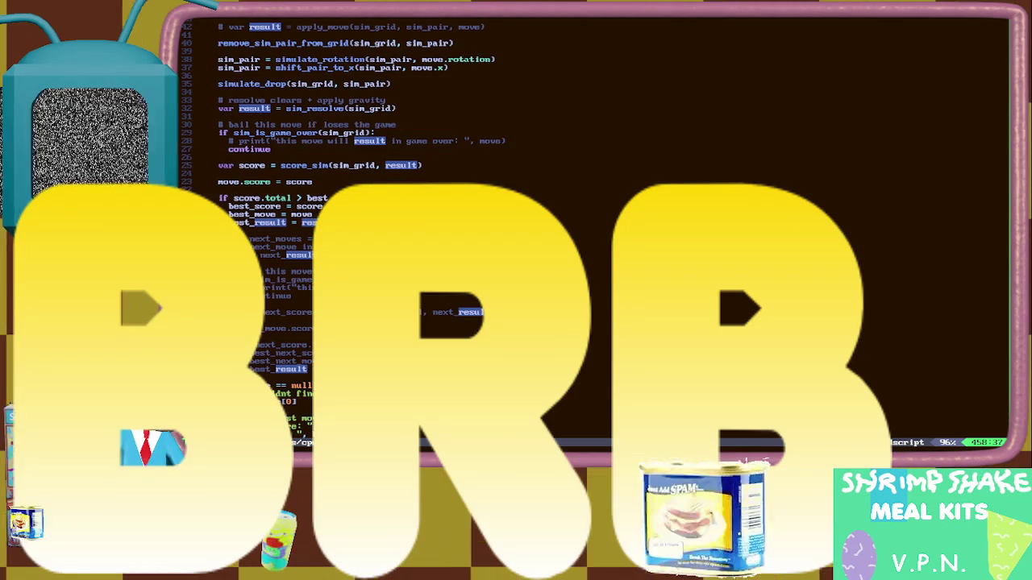
key("w")
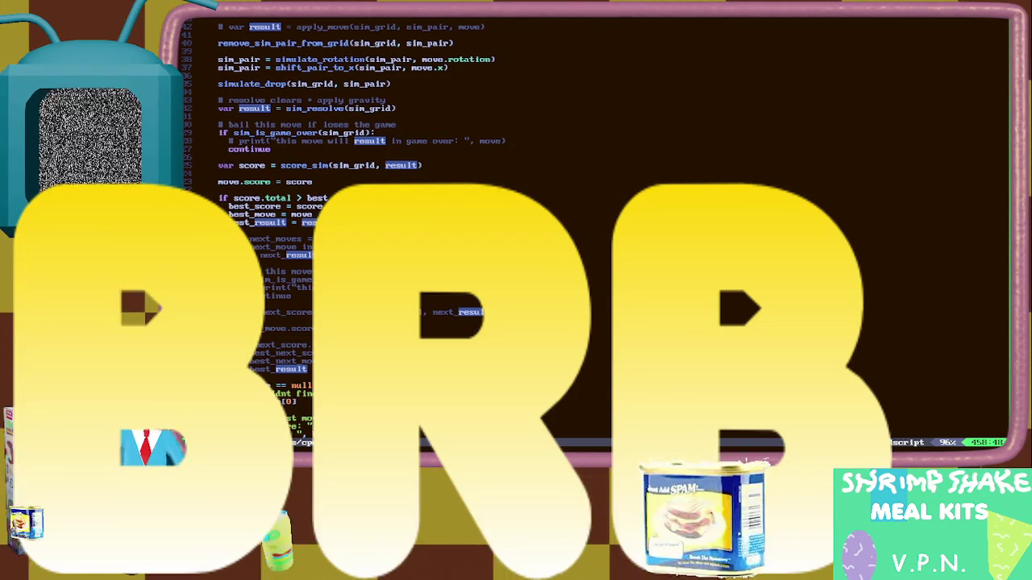
key("h")
key("asciicircum")
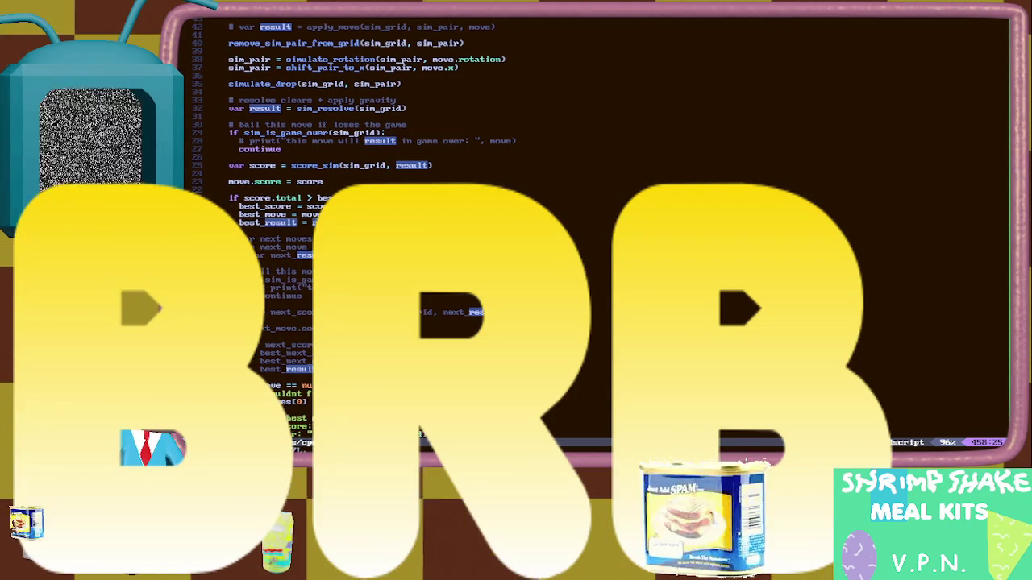
key("w")
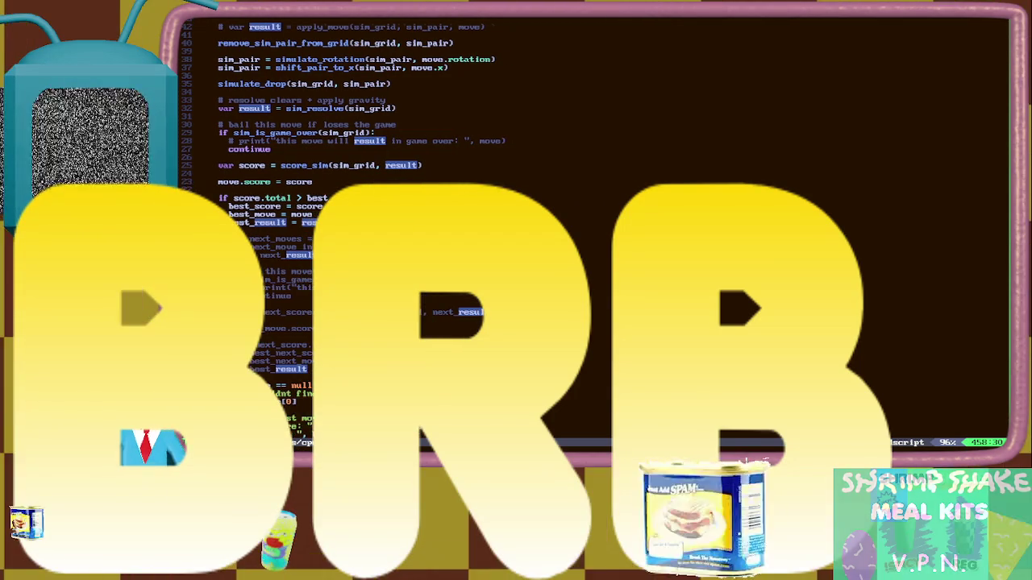
Replace 'result' with 'next' so best_result becomes best_next.
key("N")
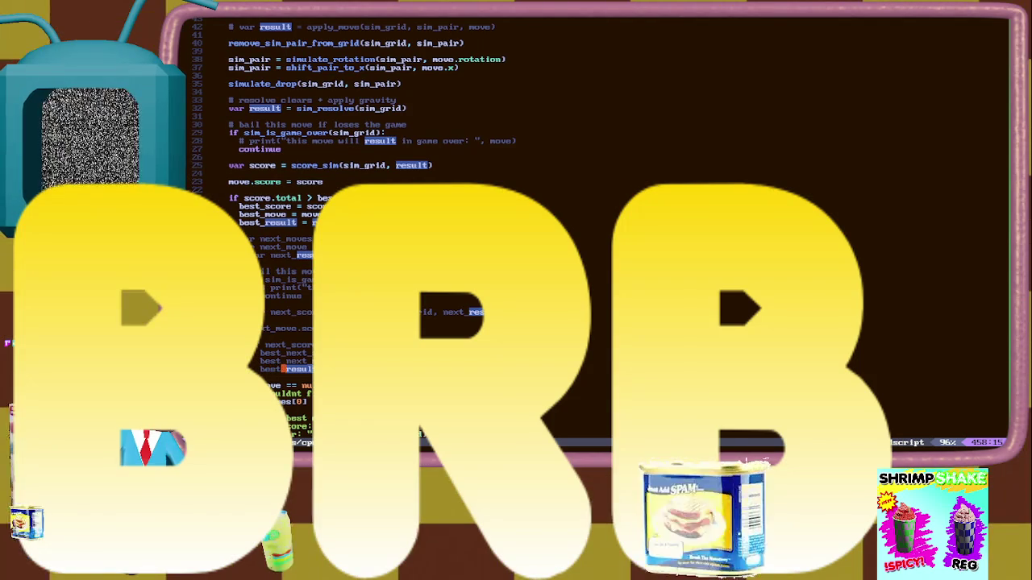
type("cwnext")
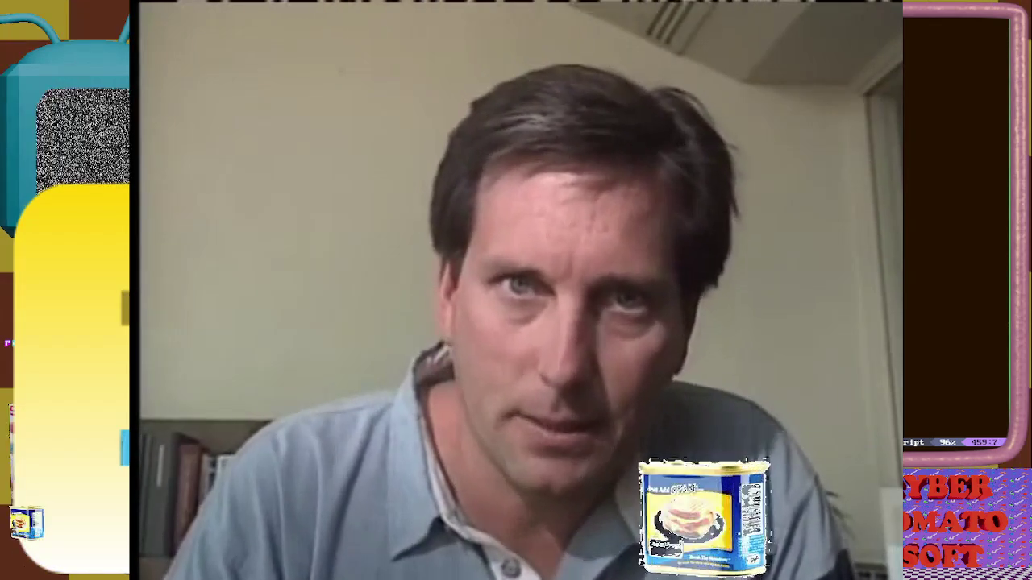
key("j")
key("j")
key("j")
key("j")
key("j")
key("j")
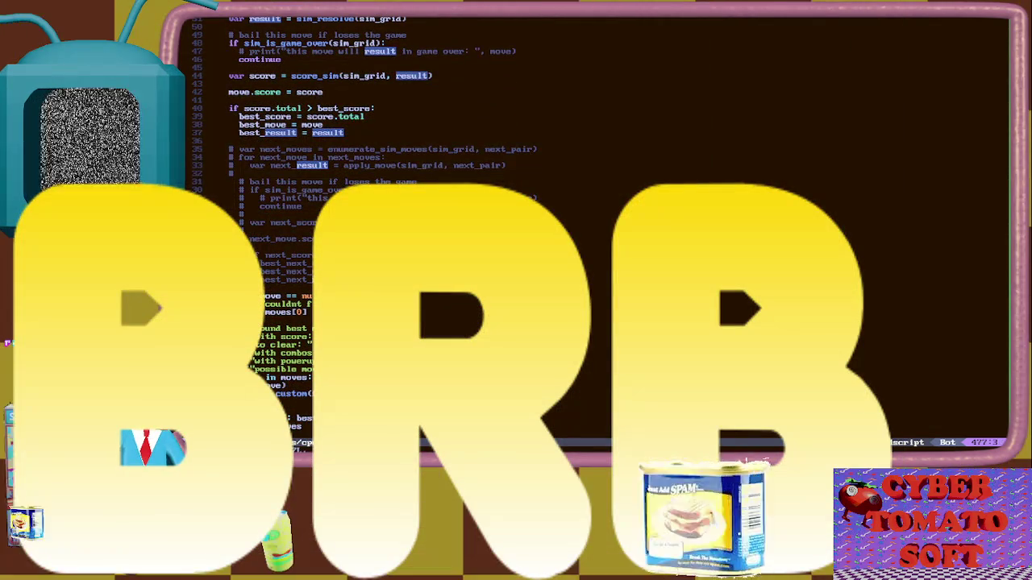
key("k")
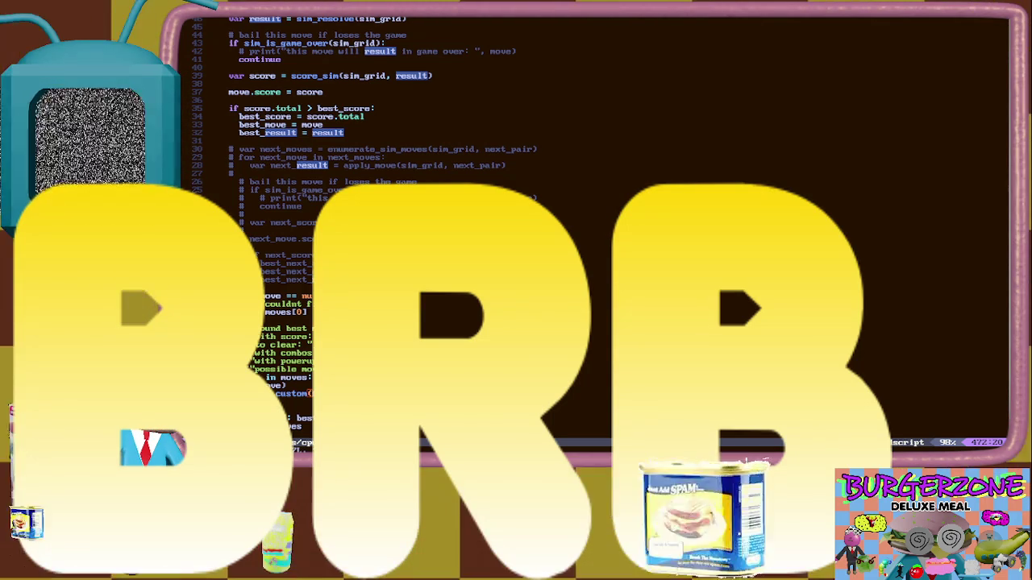
scroll(320, 182, "up", 4)
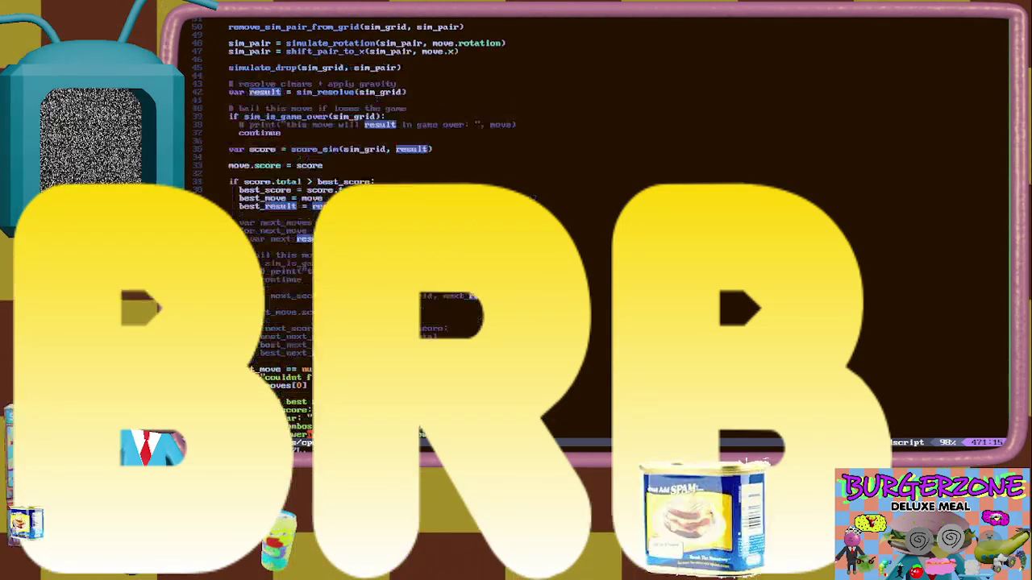
Jump to the score_sim call on the 'var score' line and view the move loop's start.
left_click(319, 174)
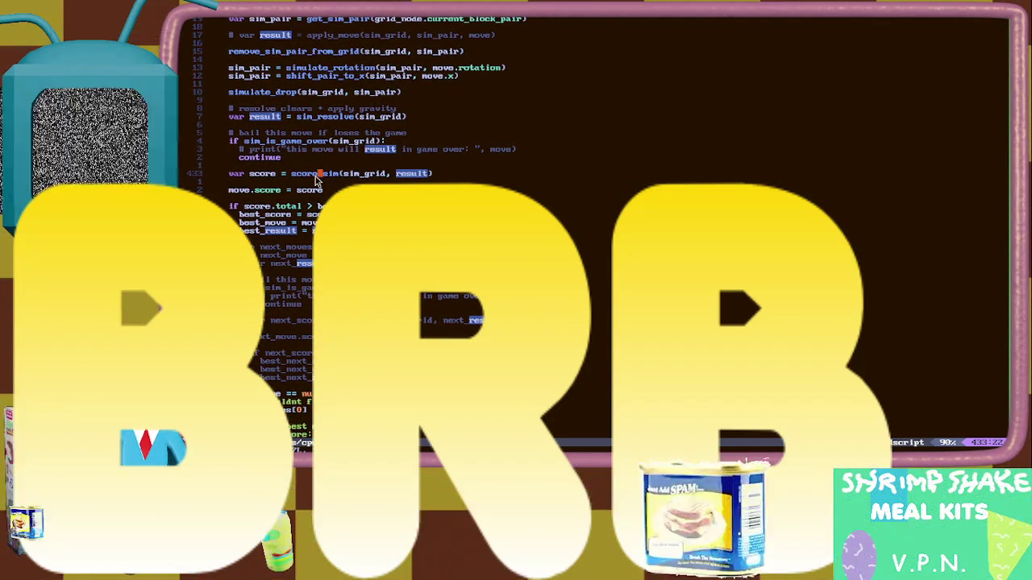
scroll(307, 145, "up", 2)
scroll(314, 129, "down", 2)
scroll(320, 121, "up", 1)
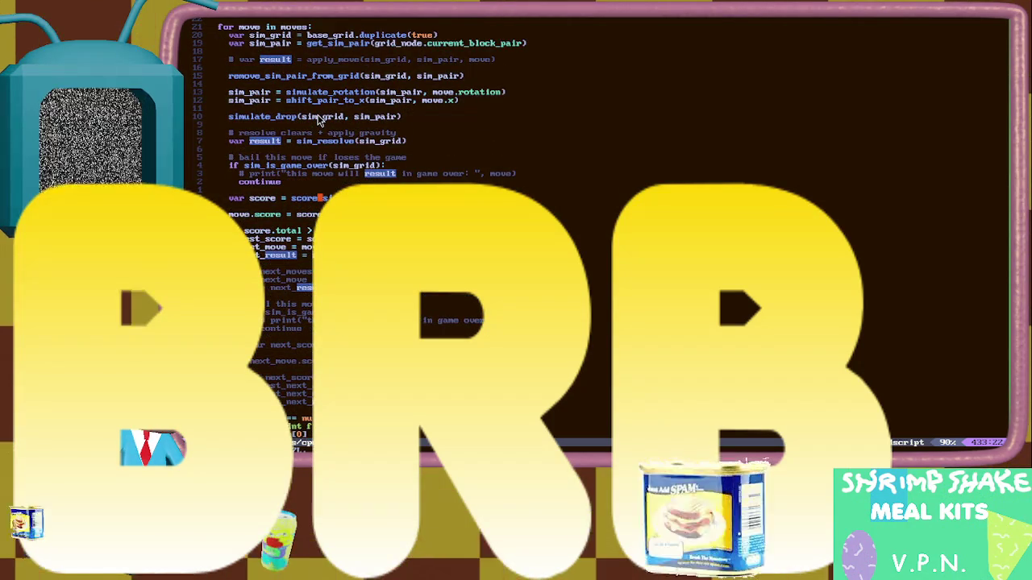
scroll(319, 119, "down", 1)
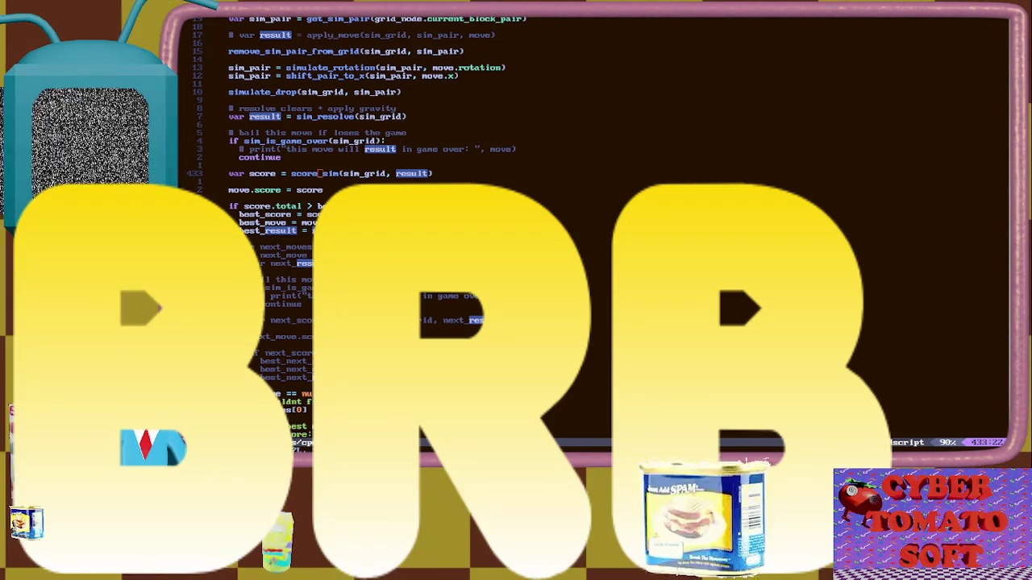
scroll(451, 325, "down", 5)
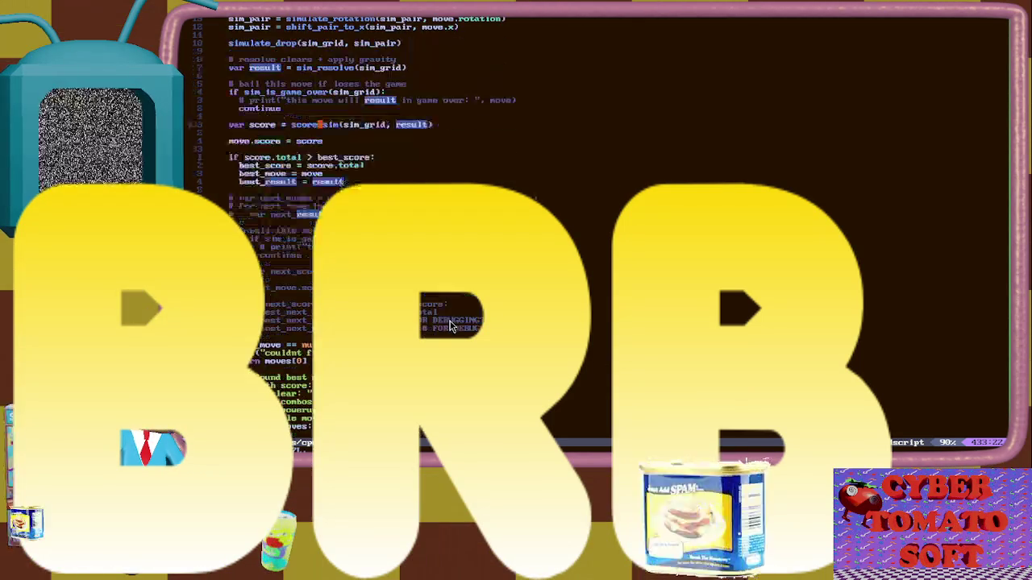
scroll(446, 326, "up", 1)
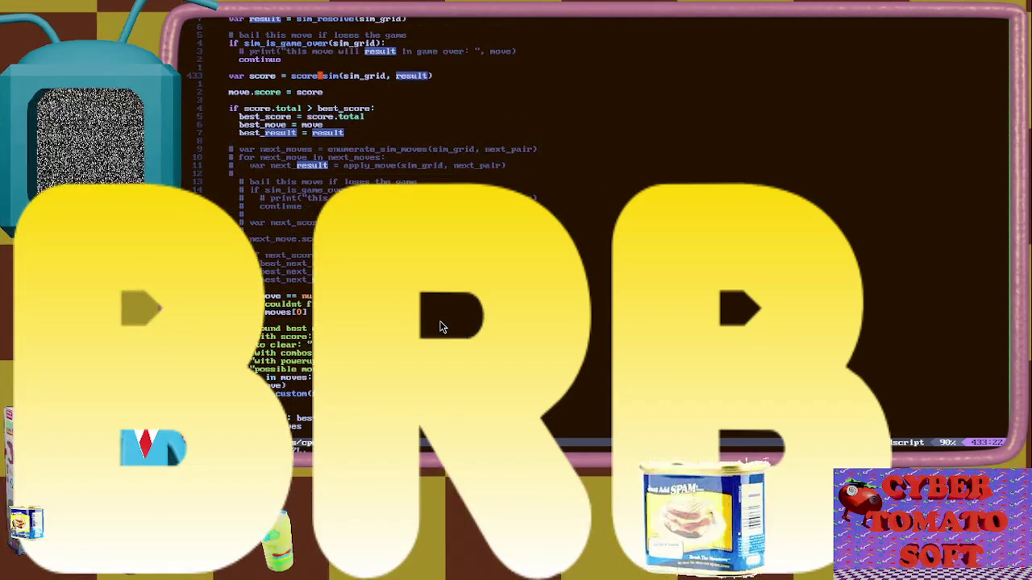
scroll(441, 325, "up", 1)
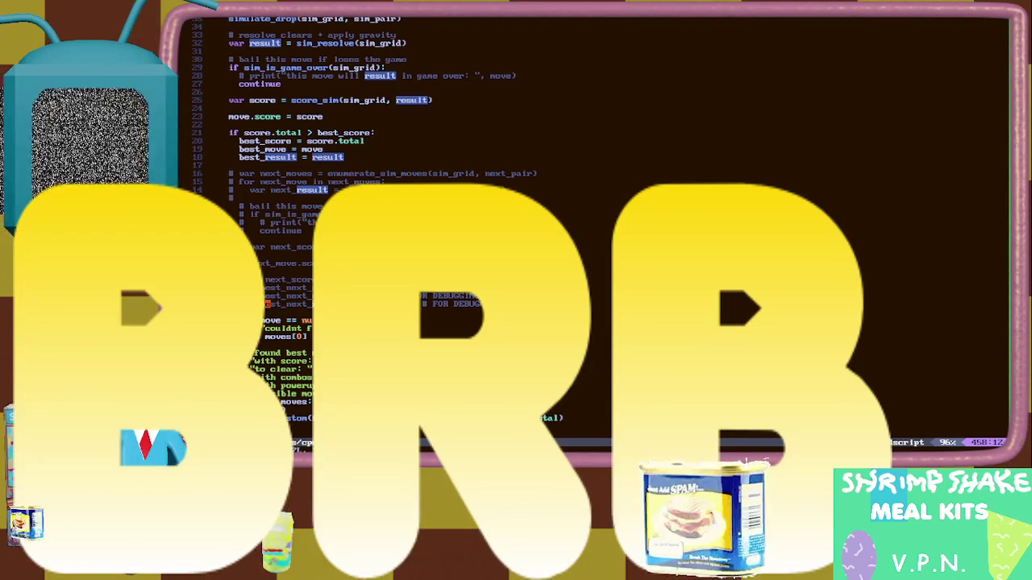
Add blank lines below the lookahead block, above the missing-best-move check.
key("j")
key("j")
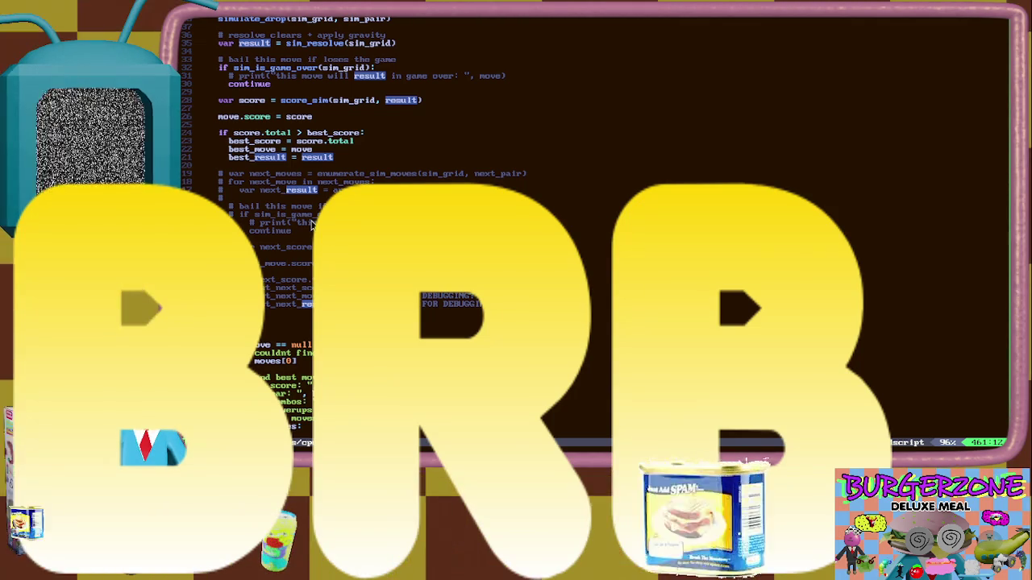
type("best_score")
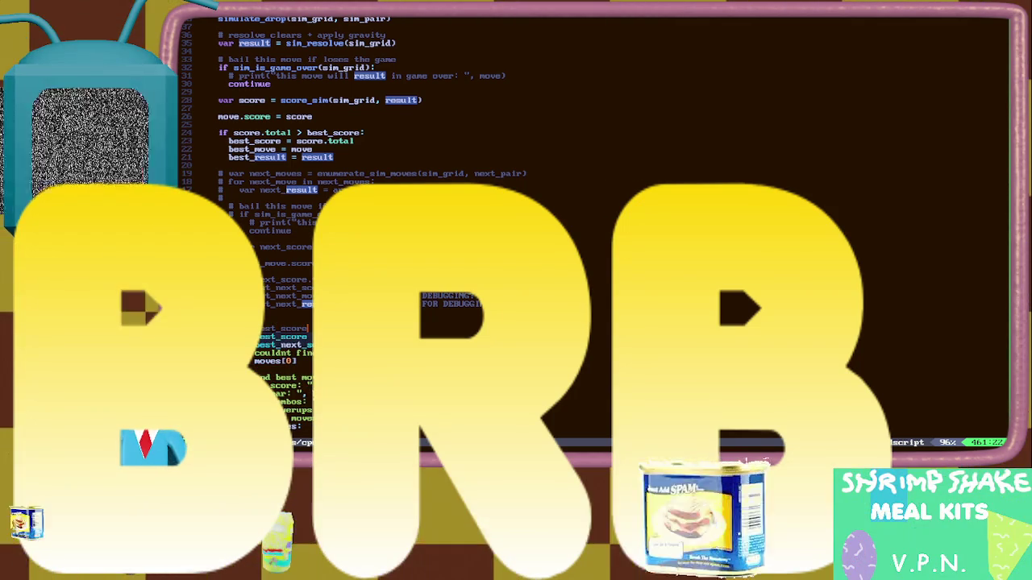
type(" = 0")
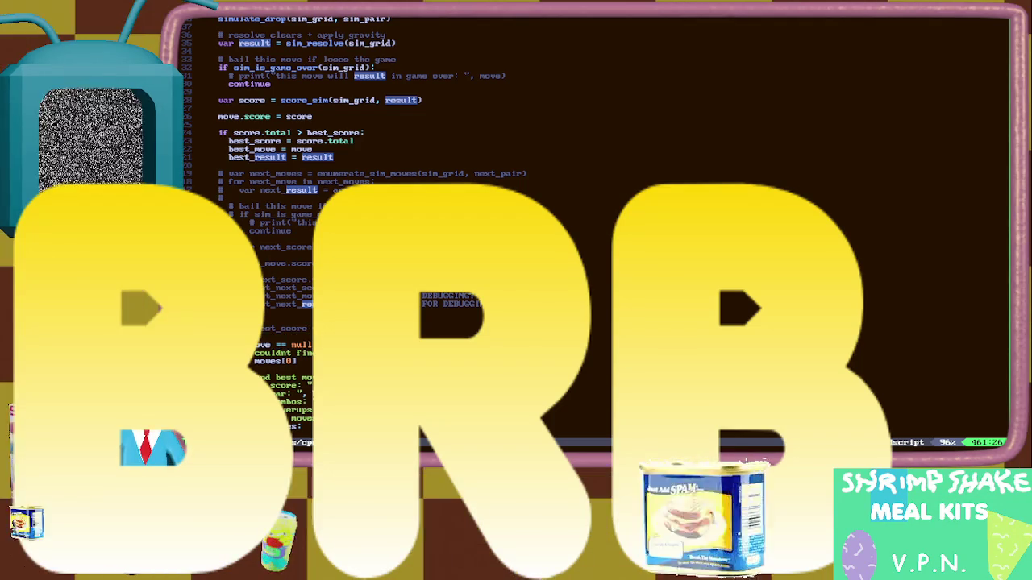
type("0000Texture")
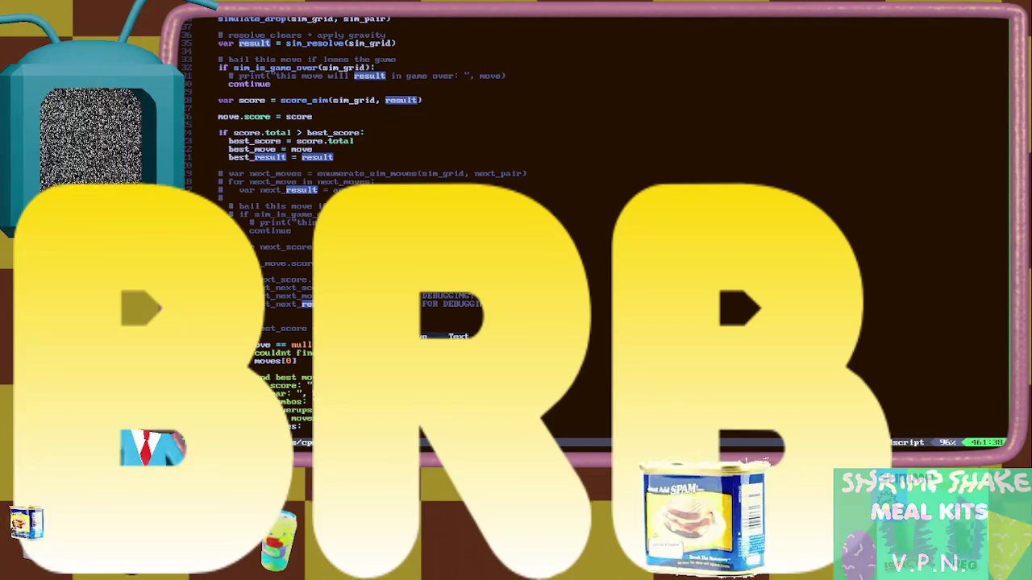
type("e = 0.5")
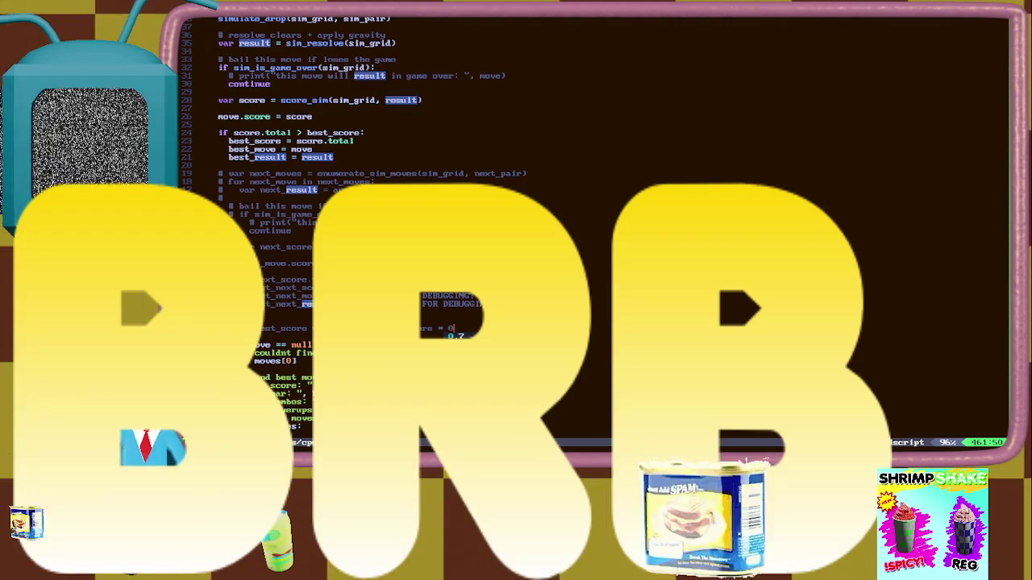
Set the new best_score line's weighting to 0.3 and add a 'FOR DEBUGGING' comment.
key("BackSpace")
type("3 *")
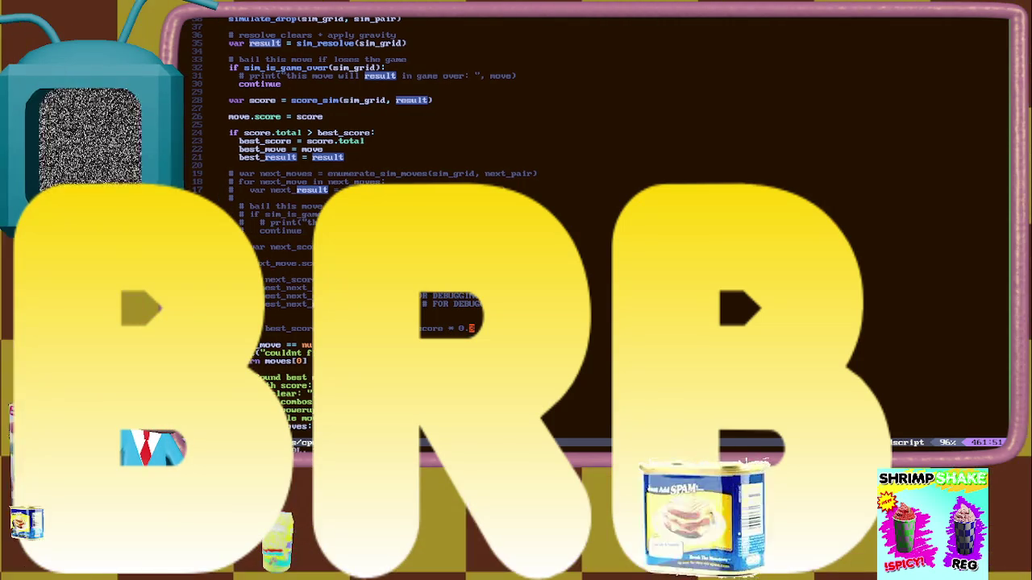
type("# FOR")
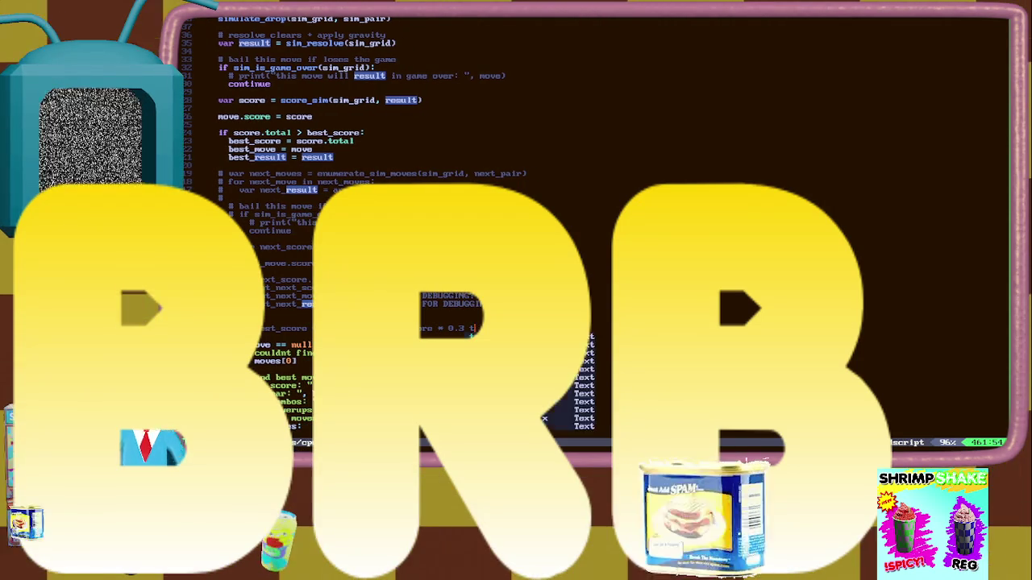
type(" DEBUGGING ONL")
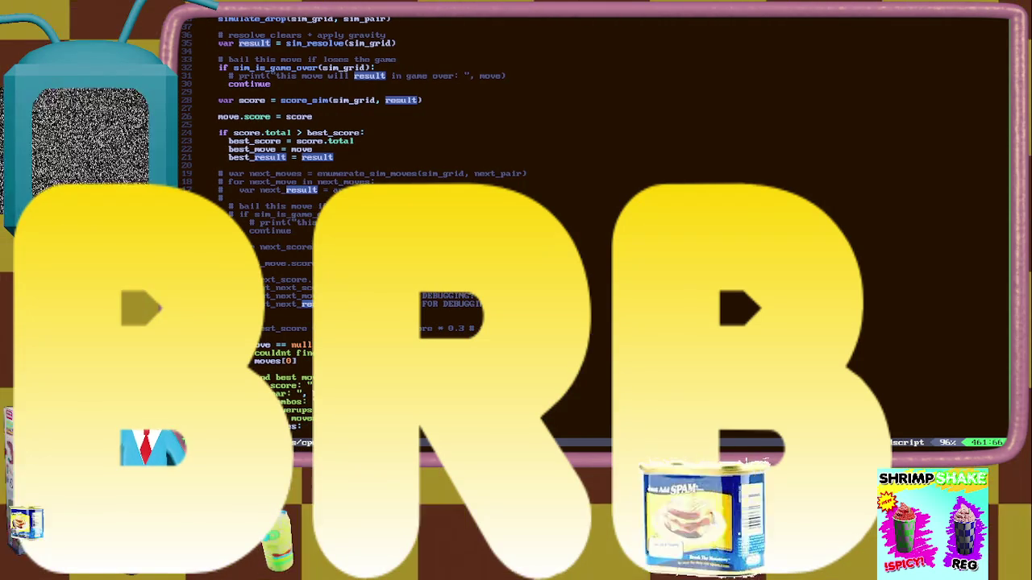
key("BackSpace")
key("BackSpace")
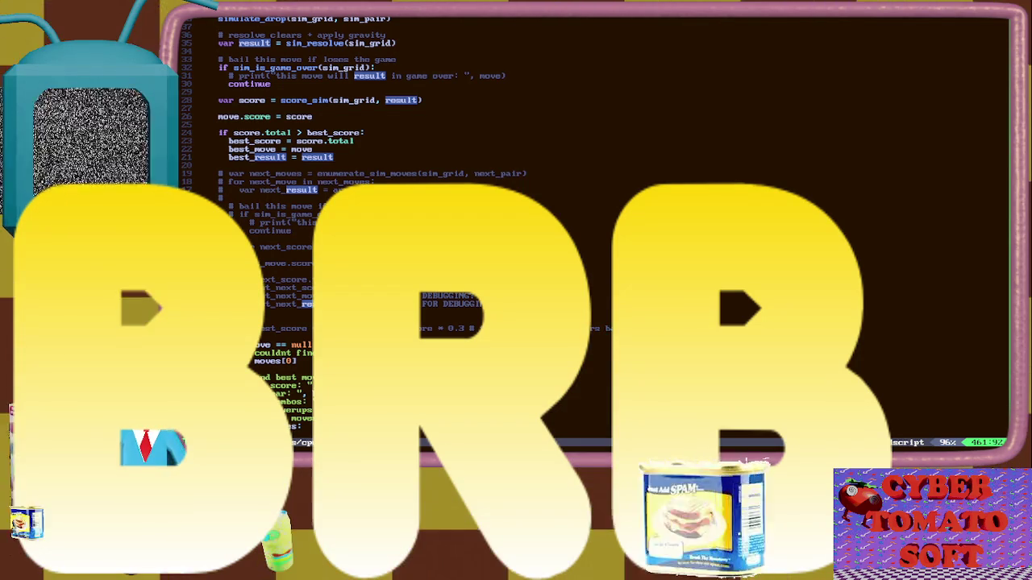
key("Home")
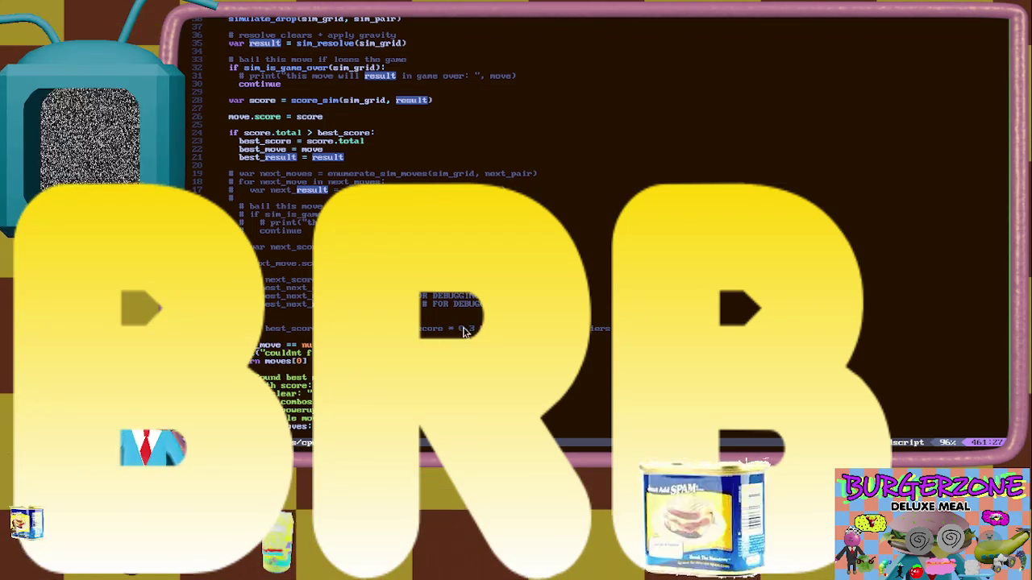
left_click_drag(455, 330, 473, 329)
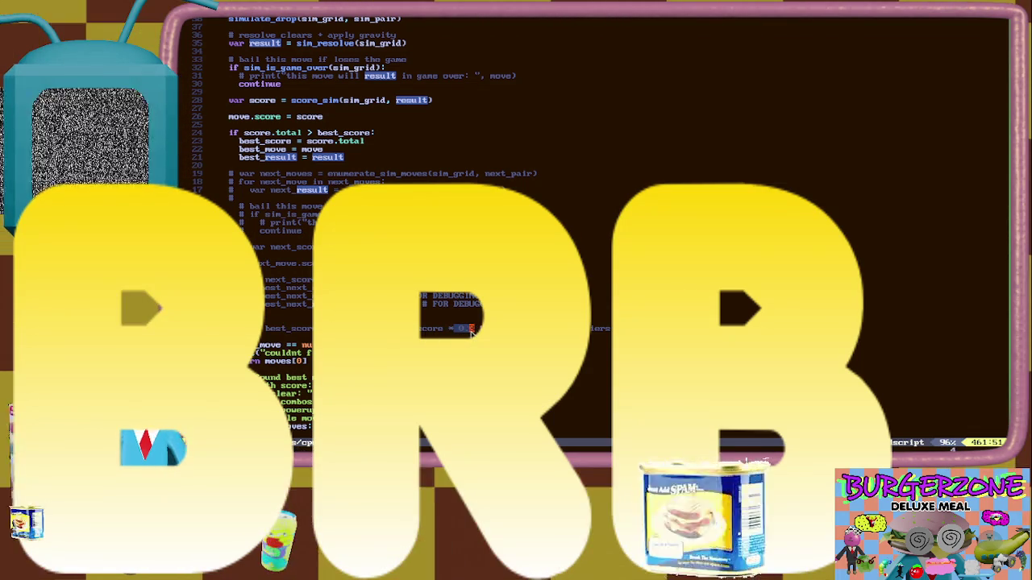
key("Right")
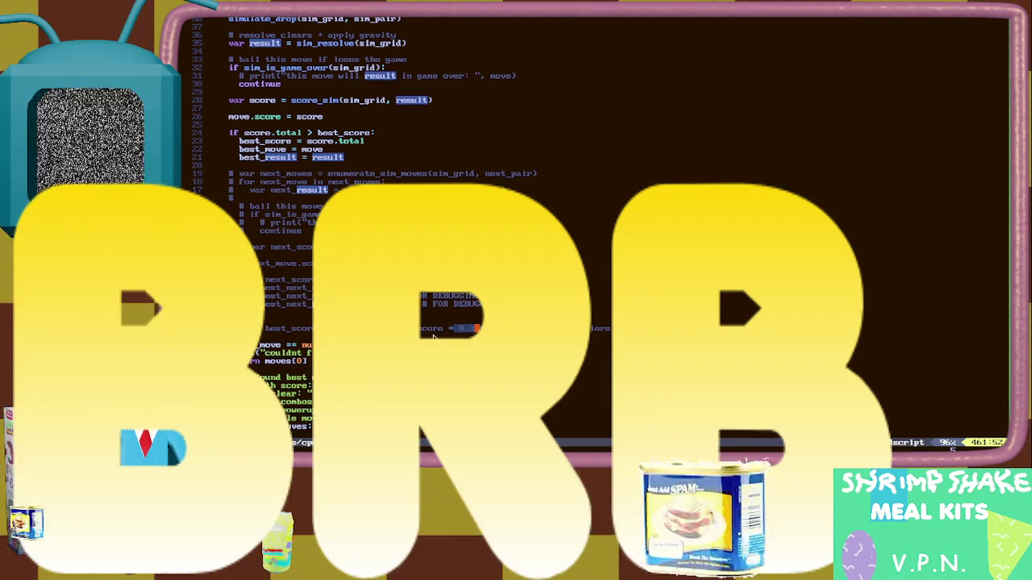
key("b")
key("b")
key("b")
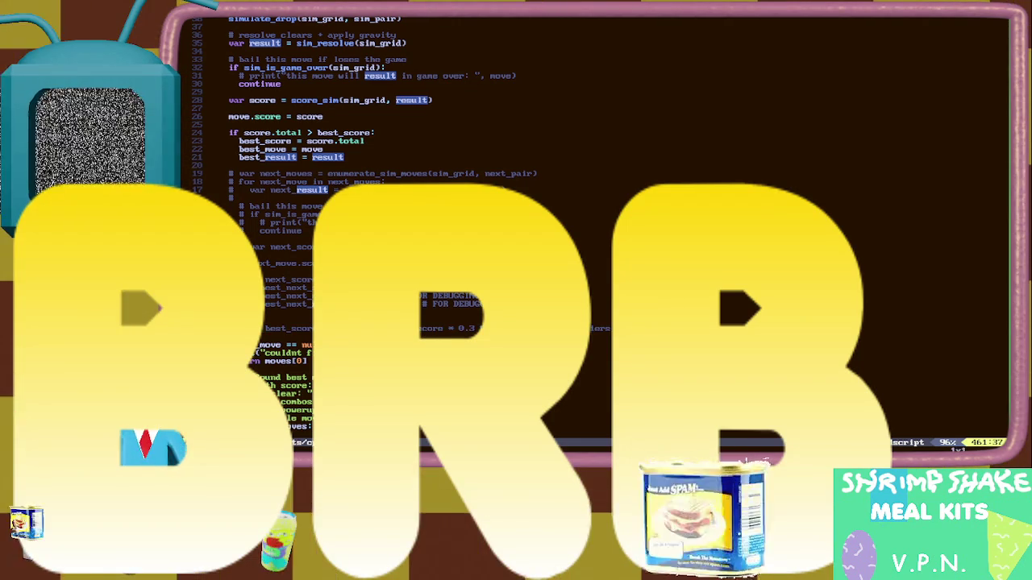
key("e")
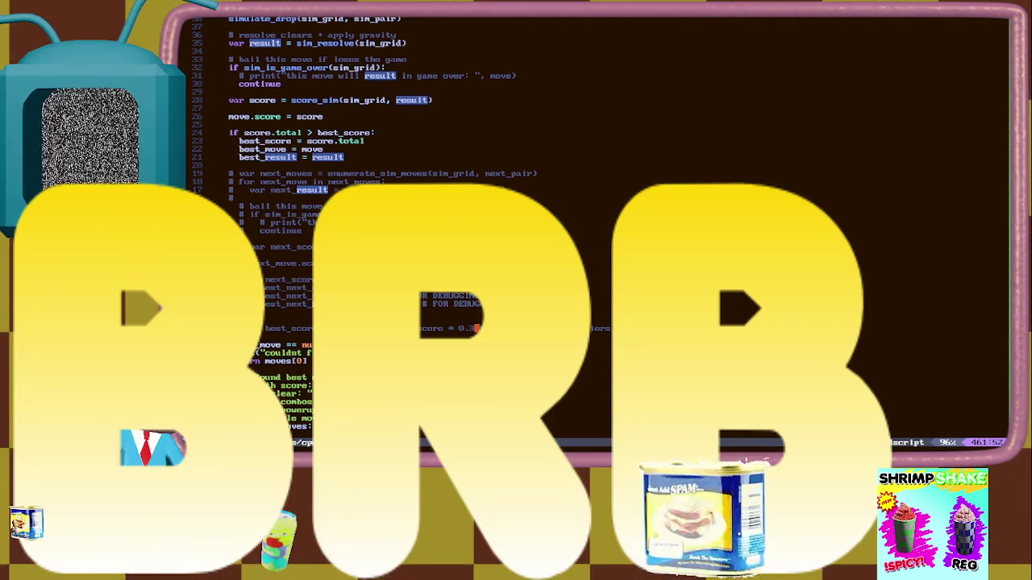
key("k")
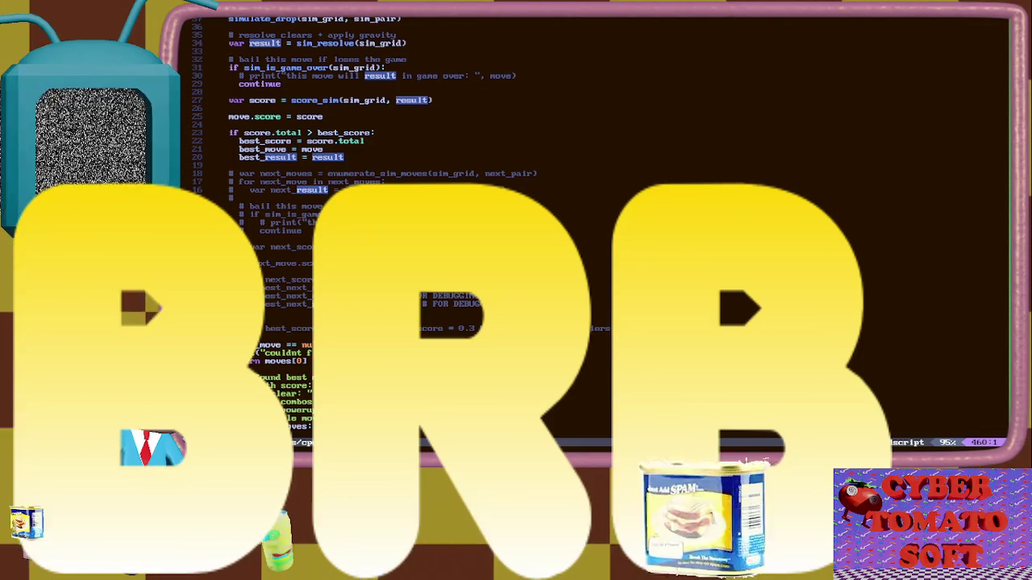
scroll(303, 310, "down", 2)
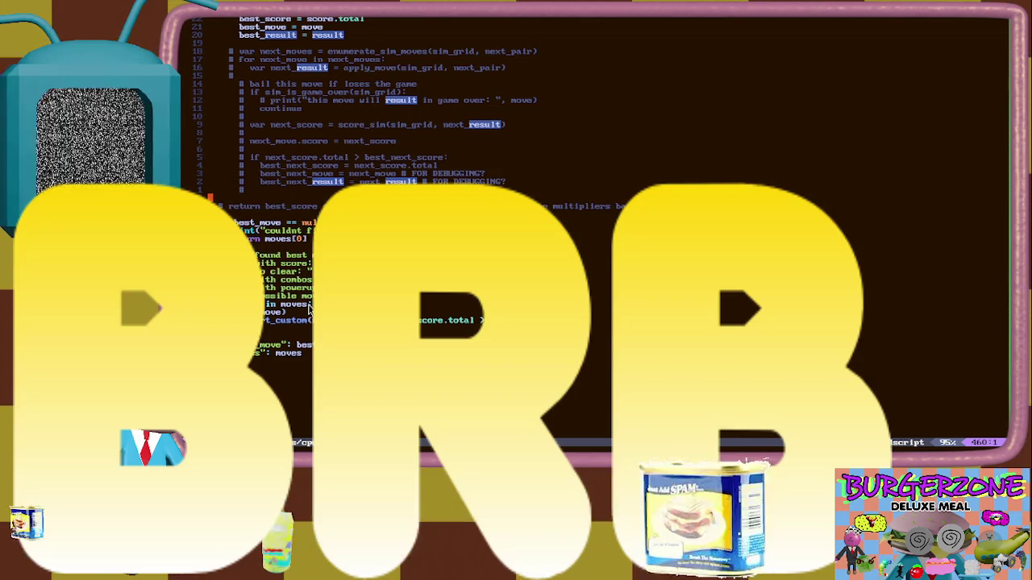
scroll(309, 310, "up", 2)
scroll(309, 310, "up", 2)
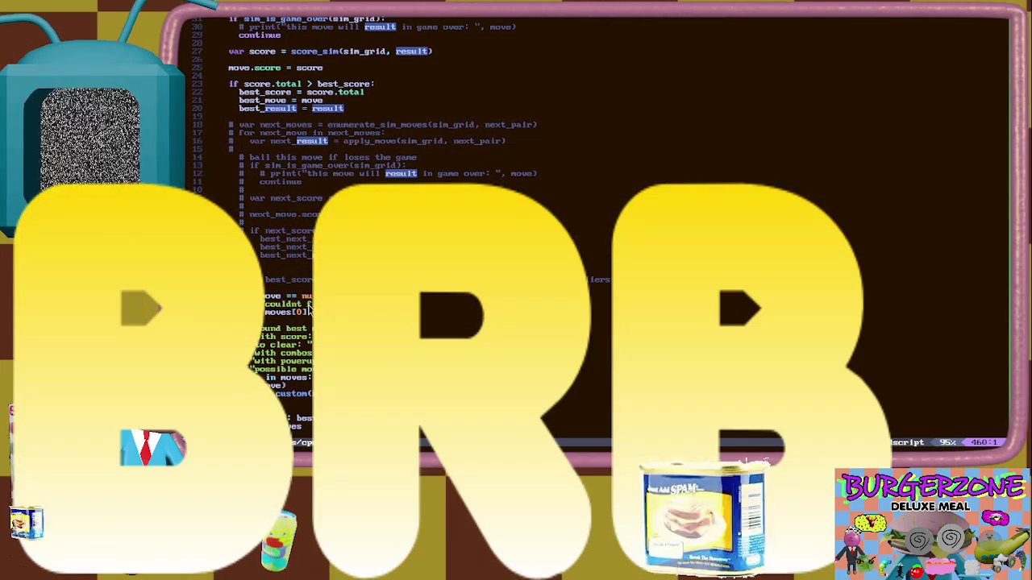
scroll(309, 310, "up", 6)
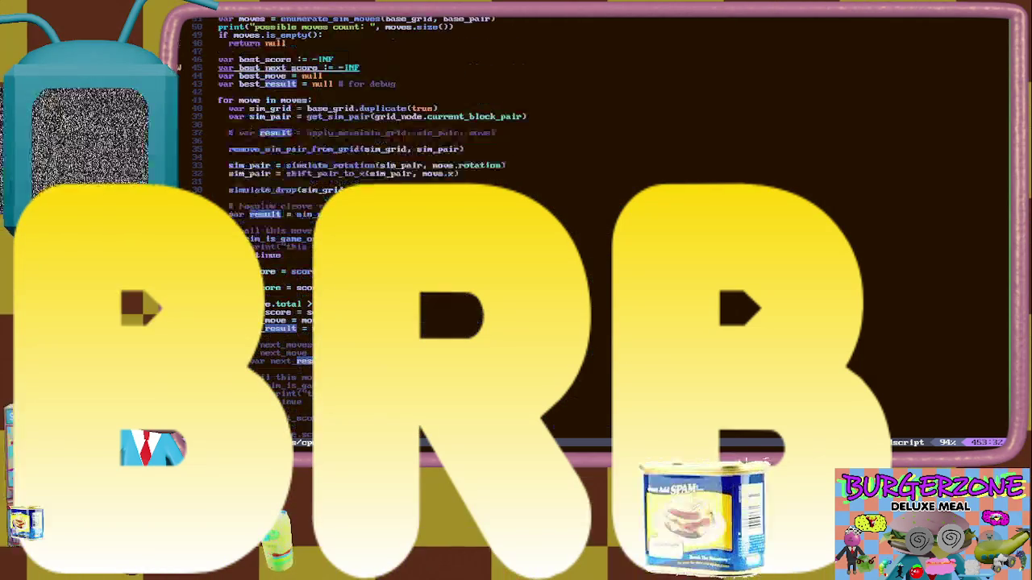
scroll(308, 311, "down", 3)
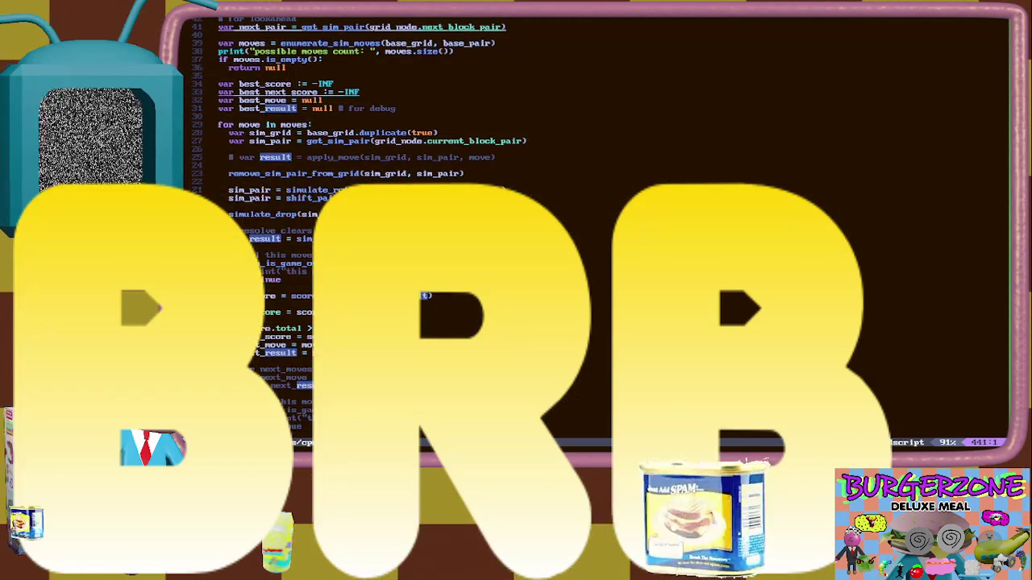
scroll(309, 310, "down", 6)
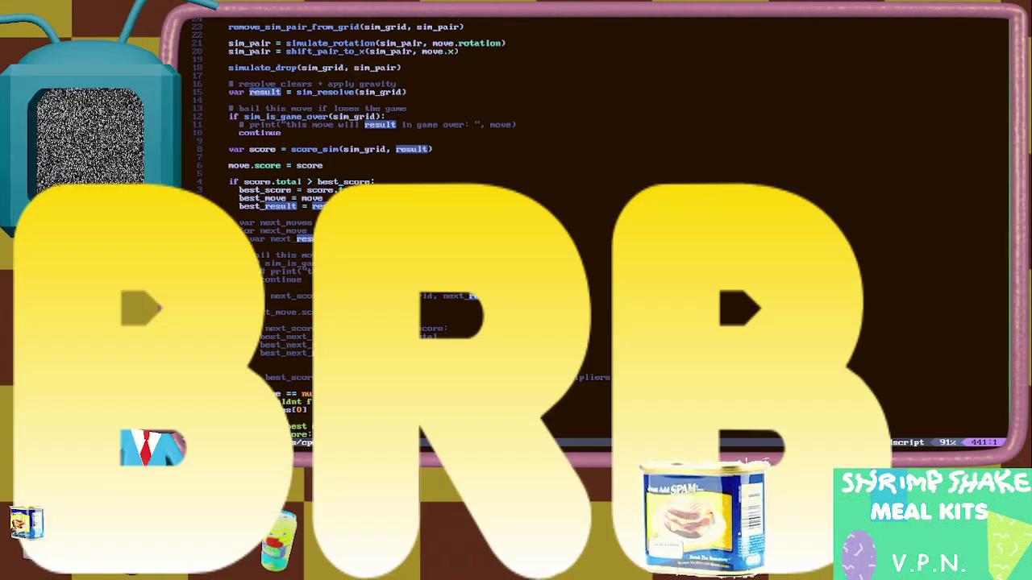
scroll(309, 311, "down", 8)
scroll(297, 398, "up", 3)
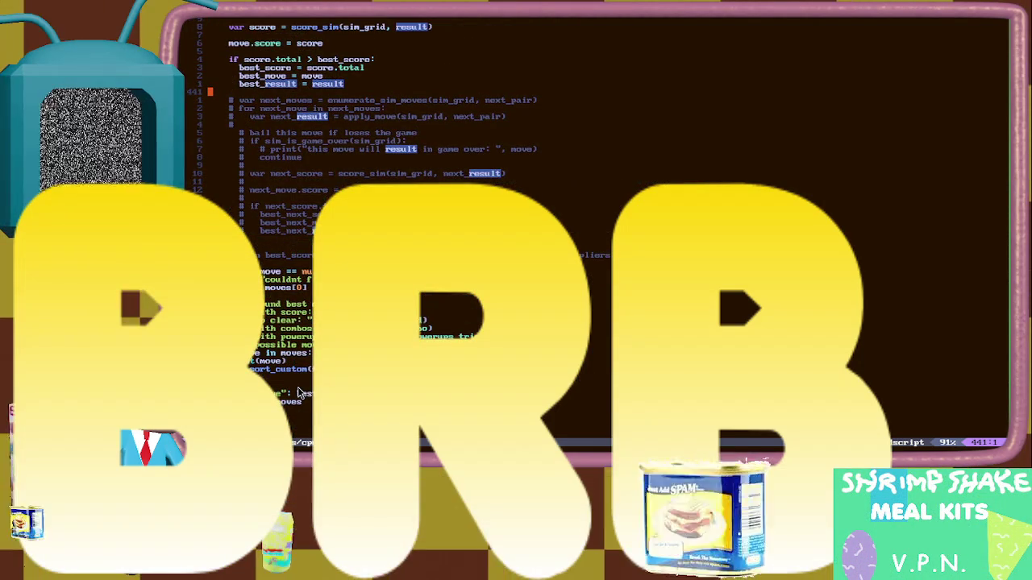
scroll(298, 393, "up", 6)
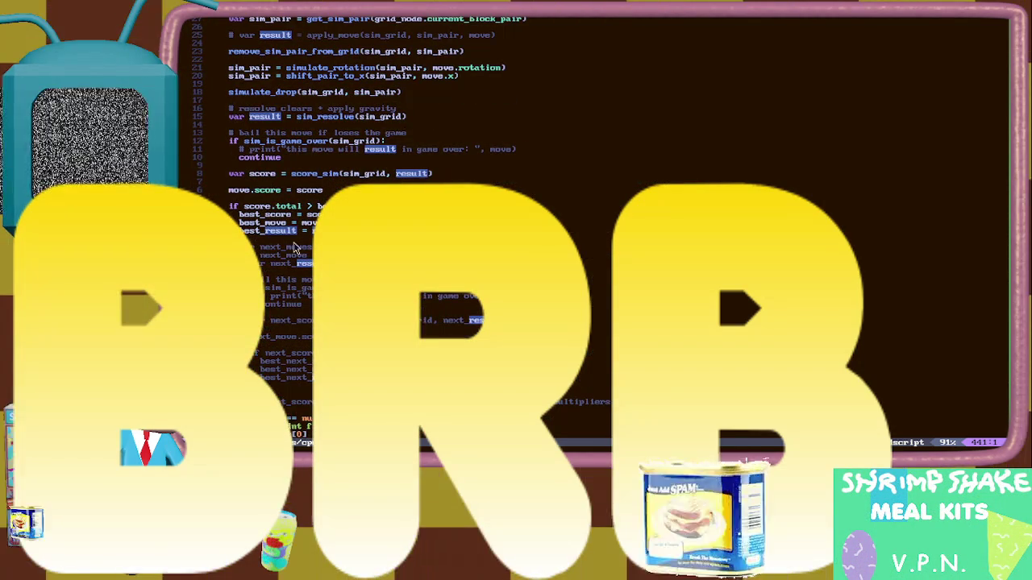
scroll(298, 249, "up", 3)
scroll(292, 305, "down", 11)
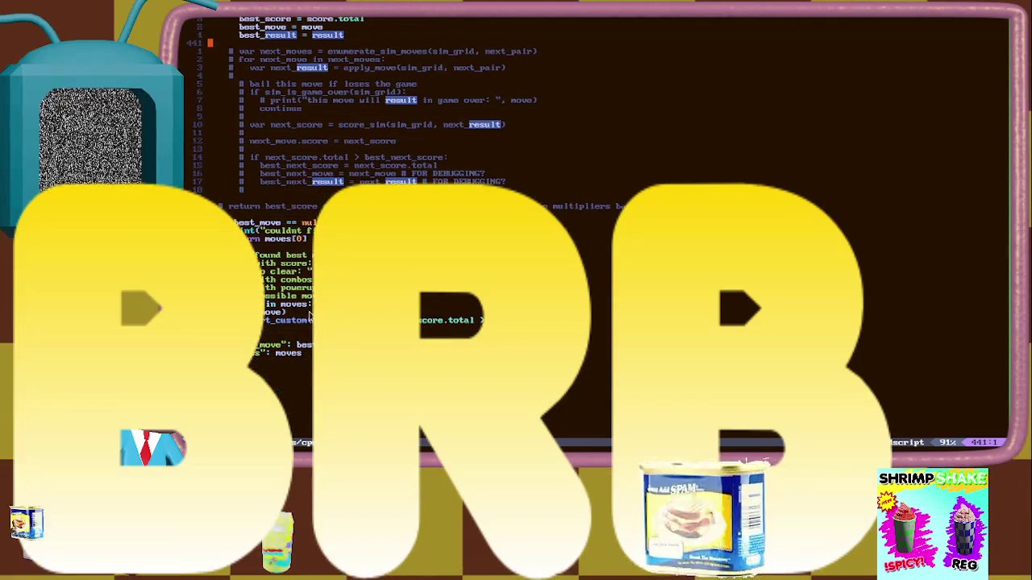
scroll(298, 305, "up", 2)
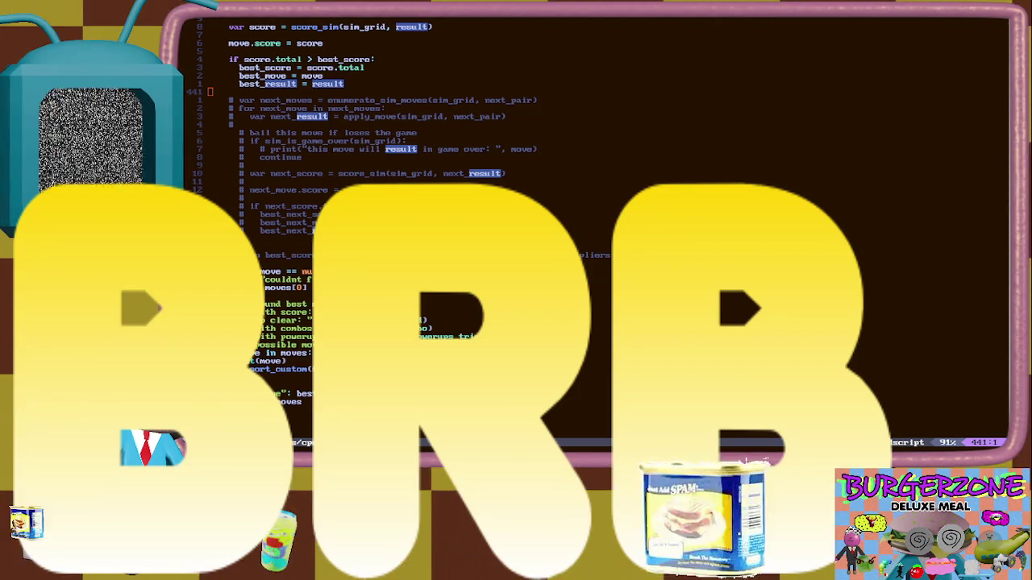
scroll(240, 209, "up", 4)
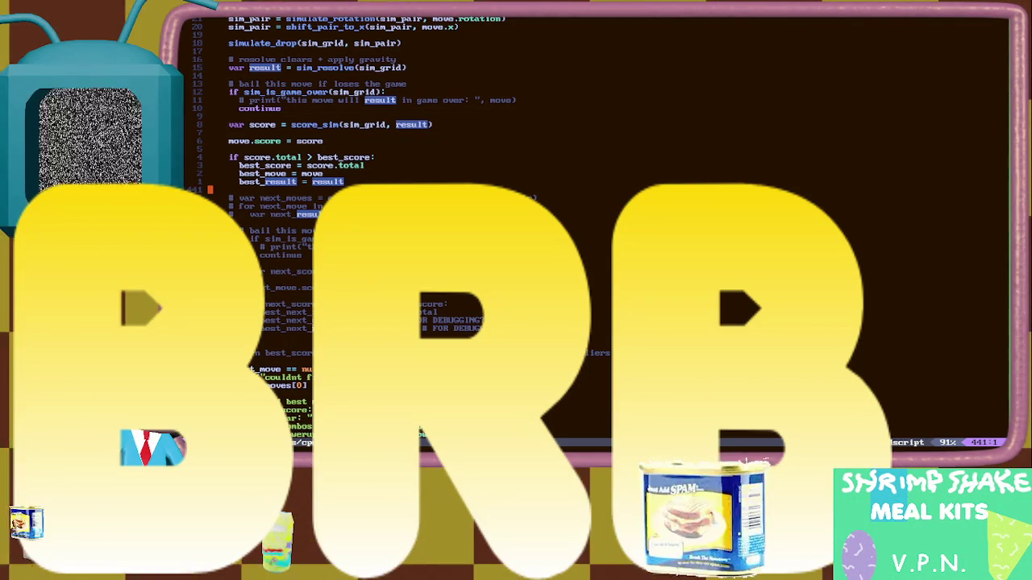
left_click(385, 198)
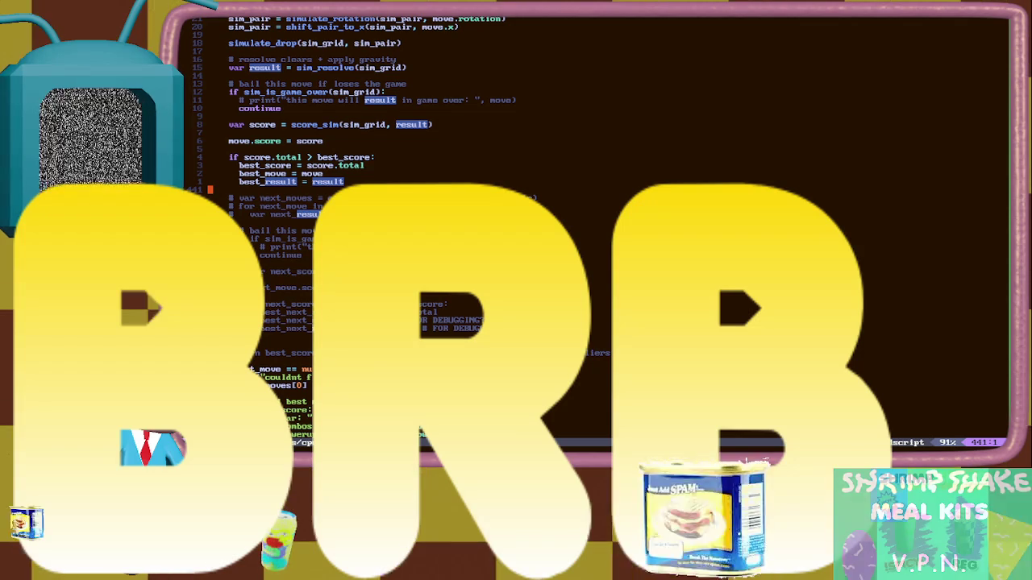
left_click(262, 313)
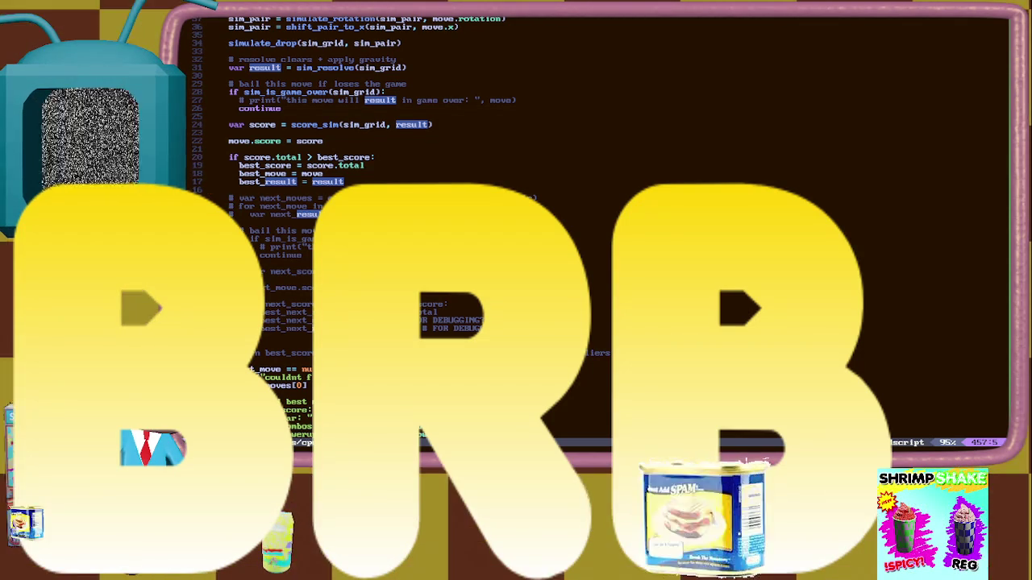
left_click(249, 351)
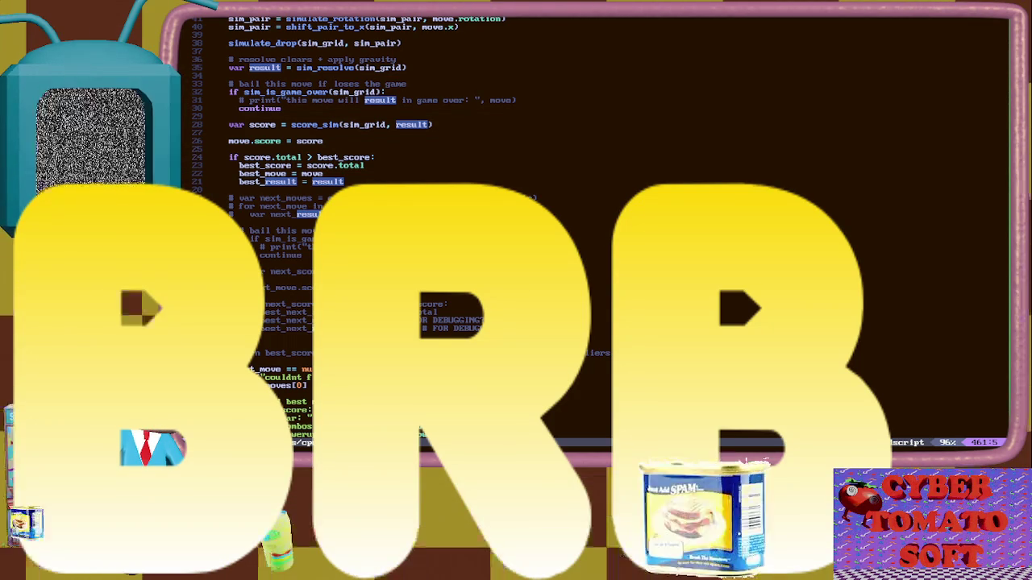
scroll(581, 226, "up", 2)
scroll(581, 226, "down", 1)
scroll(581, 226, "up", 1)
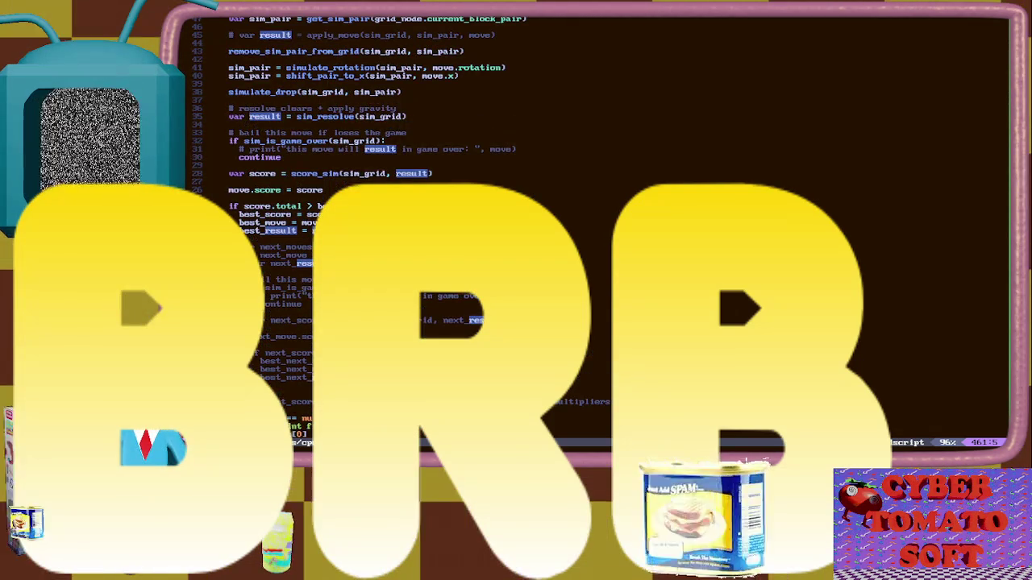
scroll(581, 226, "up", 1)
scroll(580, 226, "down", 1)
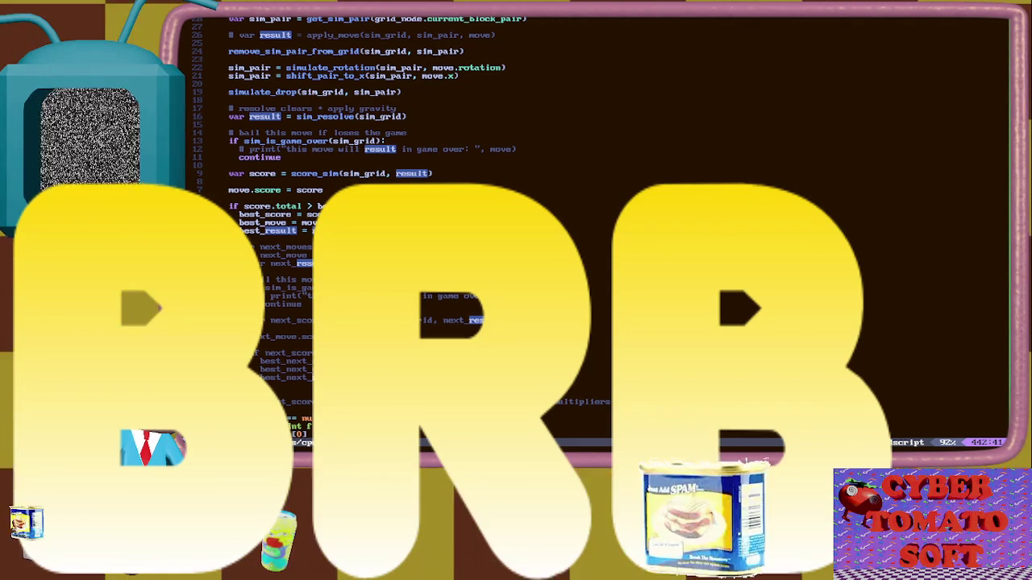
scroll(516, 225, "down", 3)
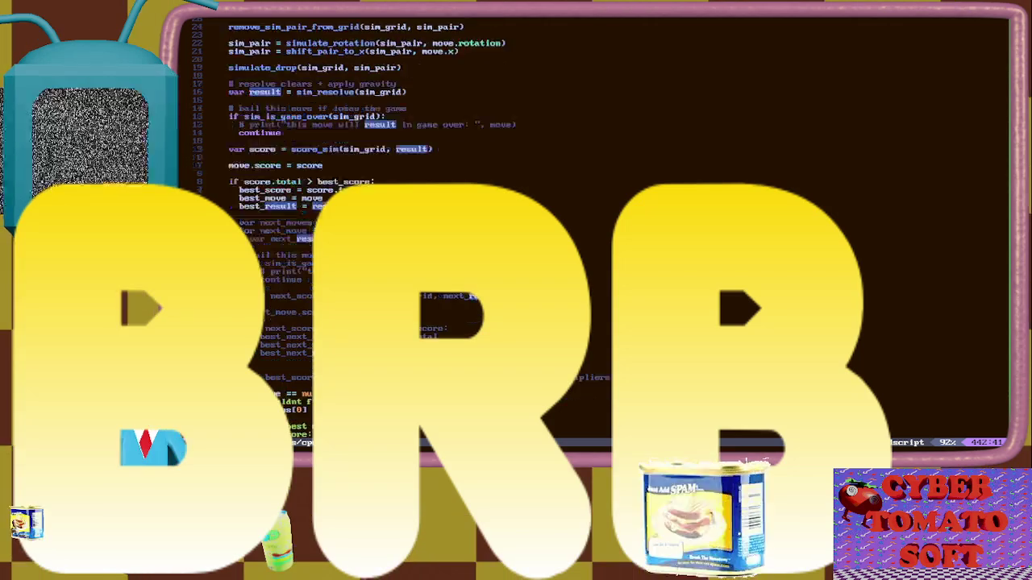
left_click(385, 312)
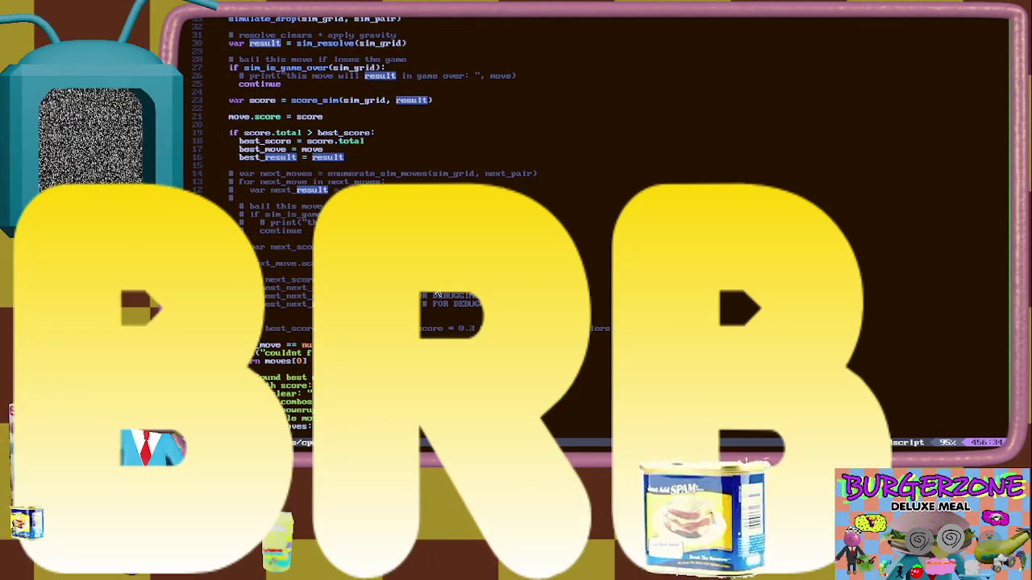
left_click(424, 327)
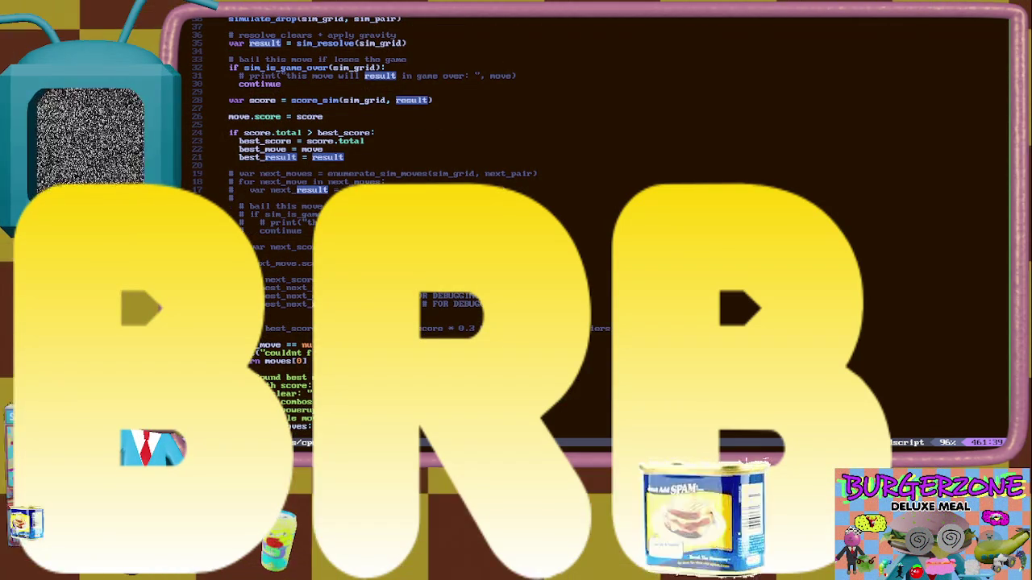
left_click(274, 329)
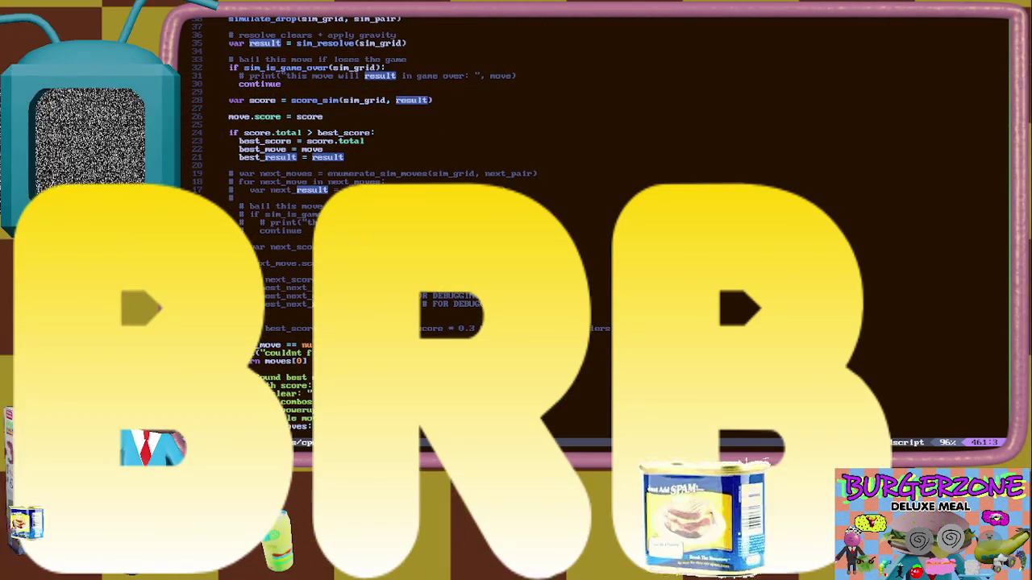
left_click(249, 329)
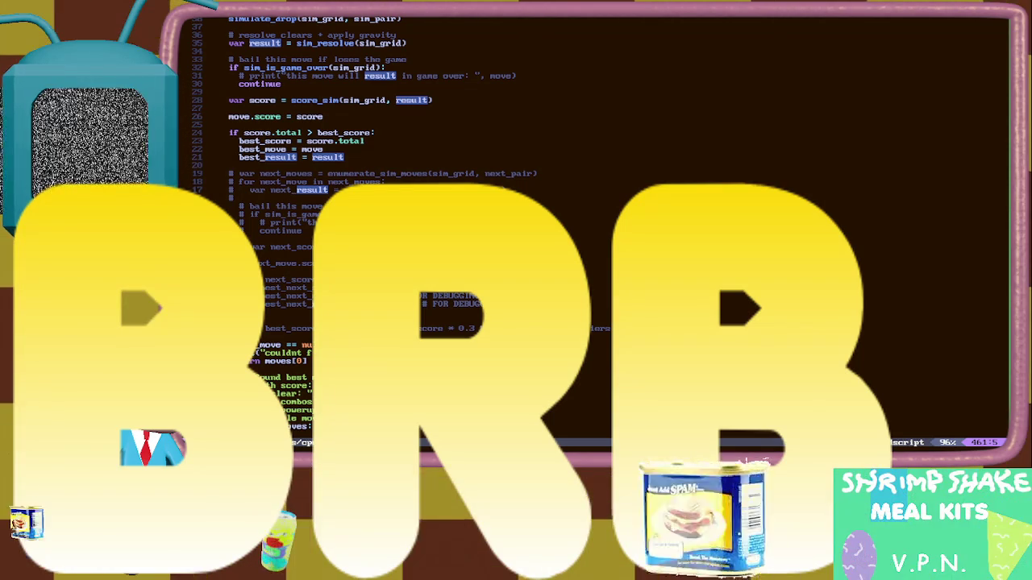
left_click(248, 312)
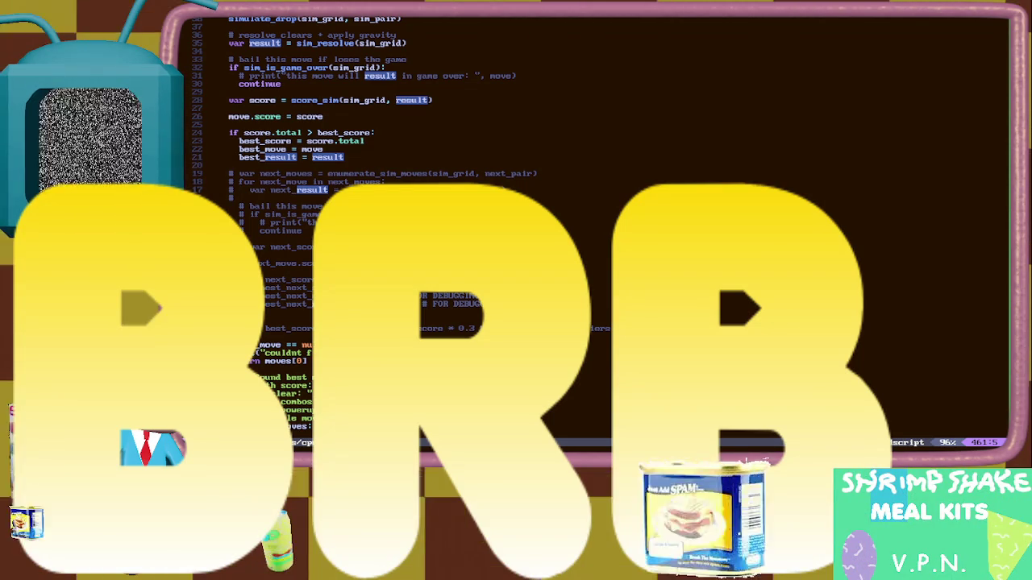
key("k")
key("k")
key("k")
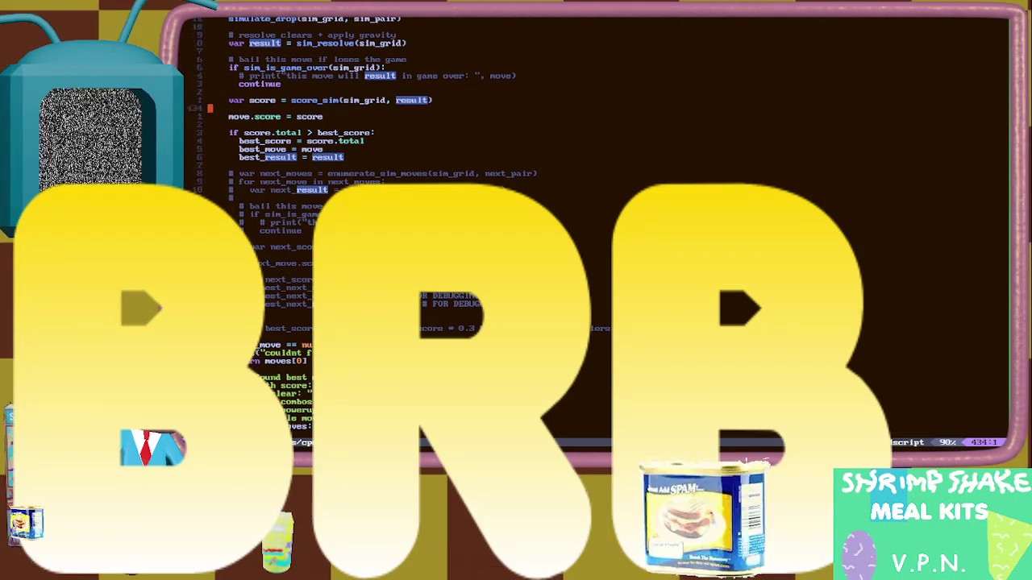
left_click(231, 51)
key("j")
key("j")
key("j")
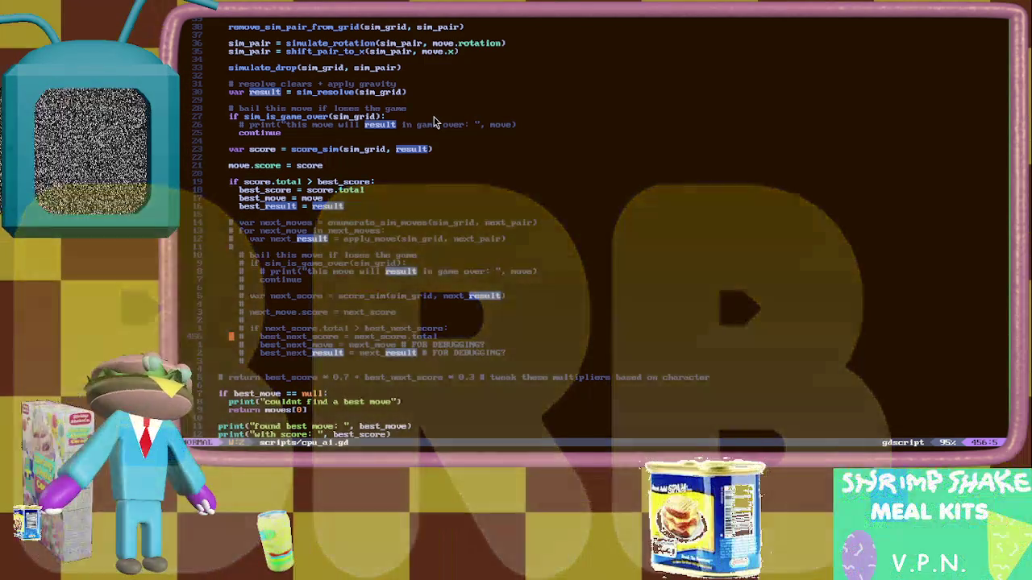
type("dlss 5")
Search Google for 'dlss 5'.
key("Return")
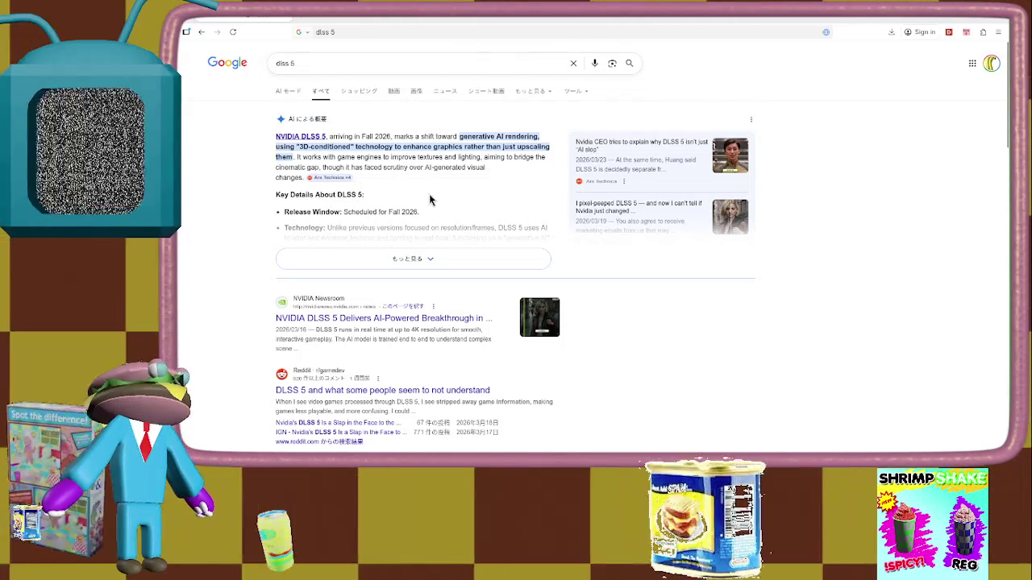
Expand the dlss 5 AI overview and scroll through its Key Details list.
left_click(385, 260)
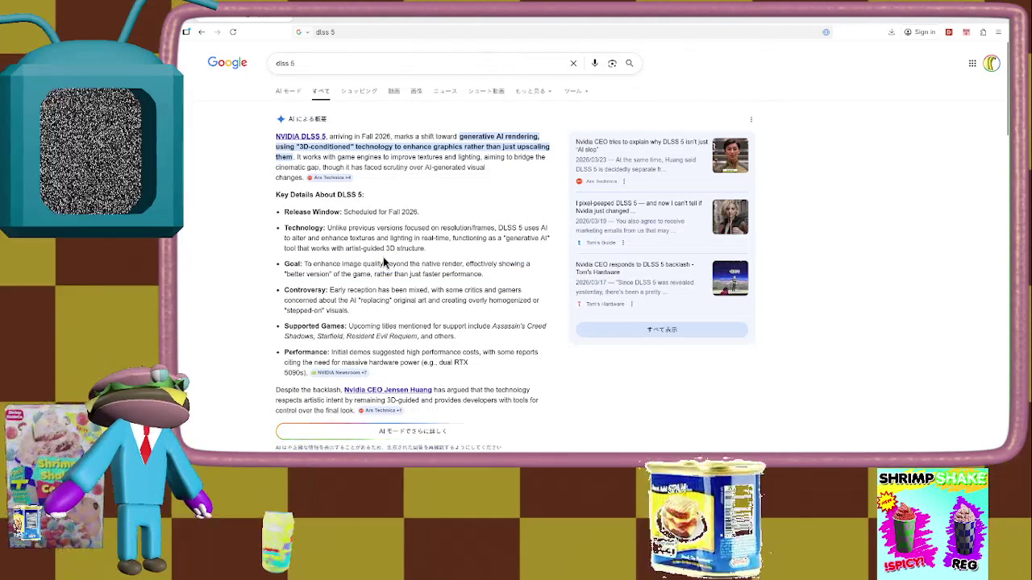
scroll(387, 265, "down", 3)
scroll(413, 208, "up", 1)
scroll(407, 218, "up", 3)
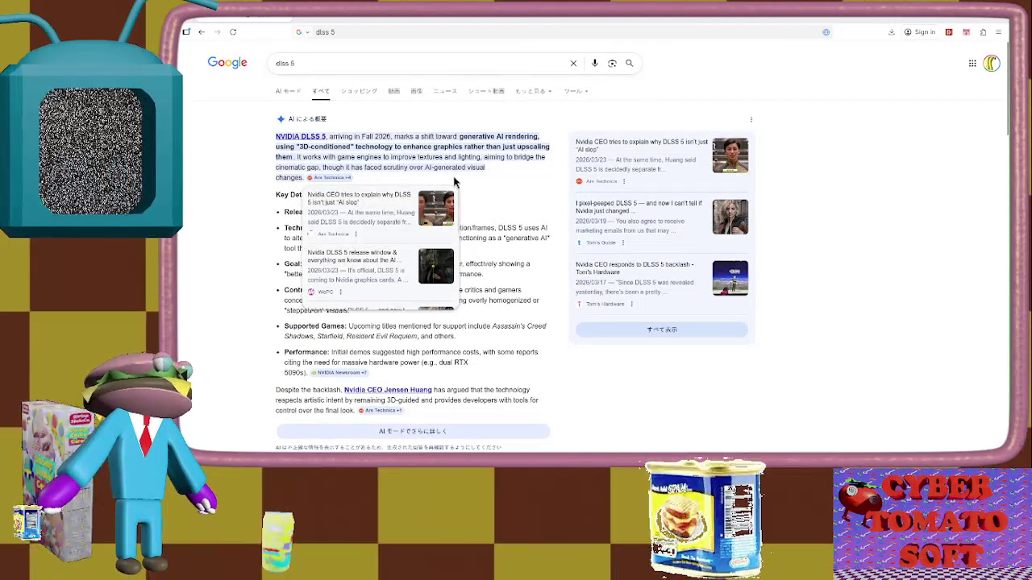
triple_click(476, 165)
left_click(476, 165)
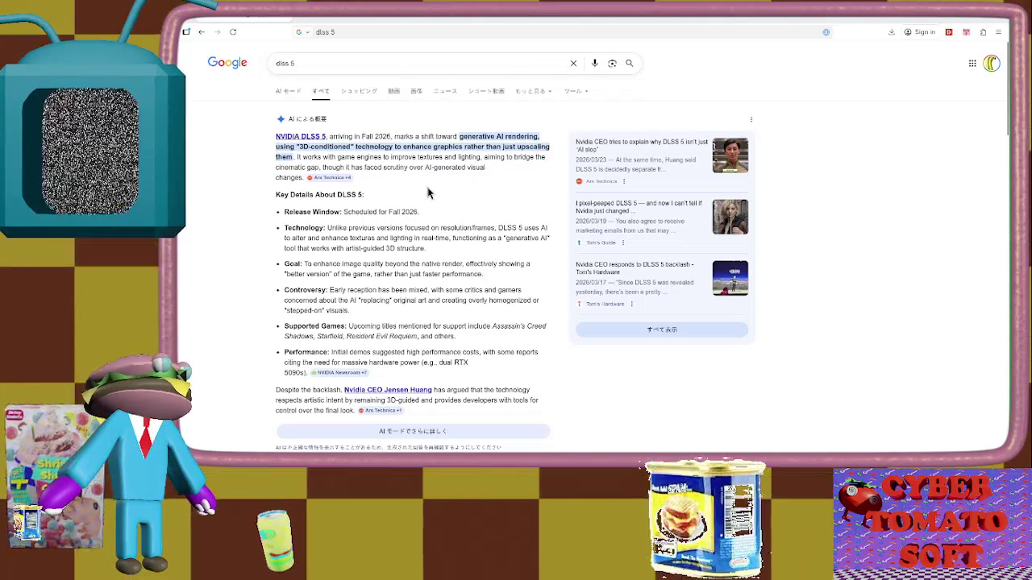
scroll(427, 192, "down", 3)
scroll(428, 192, "down", 5)
scroll(428, 193, "down", 5)
scroll(431, 194, "up", 4)
scroll(433, 193, "up", 2)
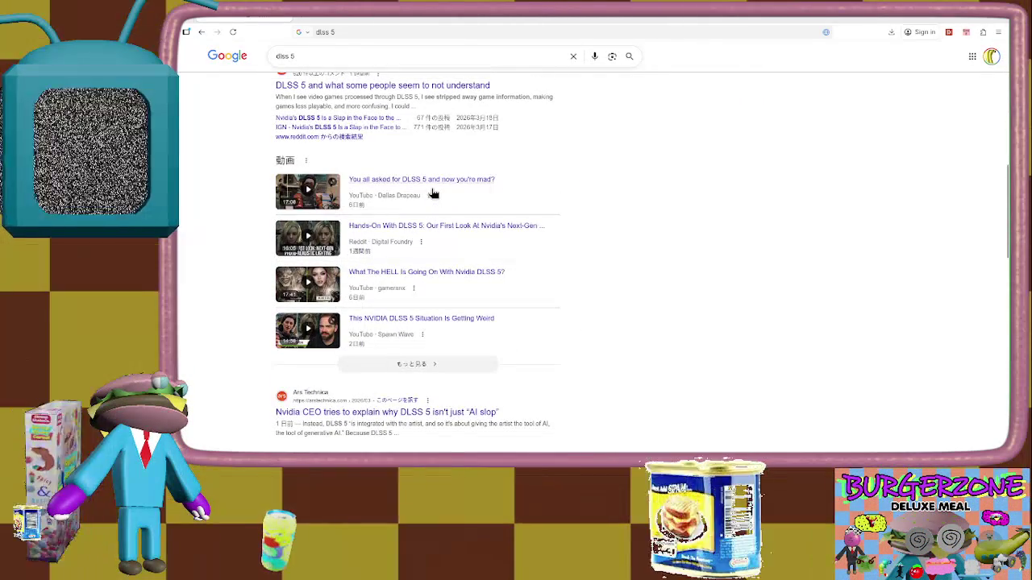
scroll(433, 193, "up", 10)
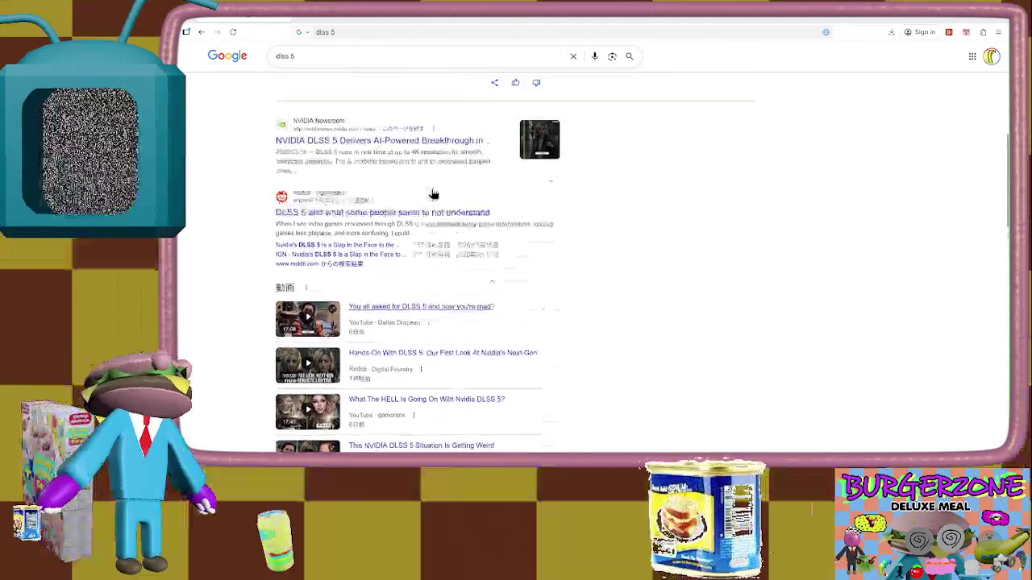
scroll(430, 189, "down", 1)
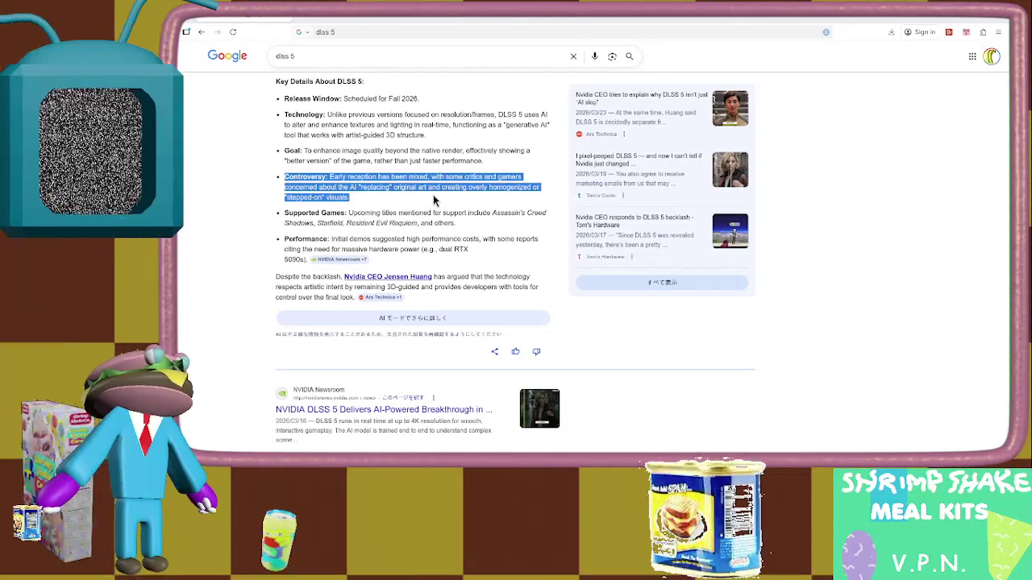
Scroll the DLSS 5 results back to the AI overview, then return to the Godot editor.
right_click(439, 202)
key("Escape")
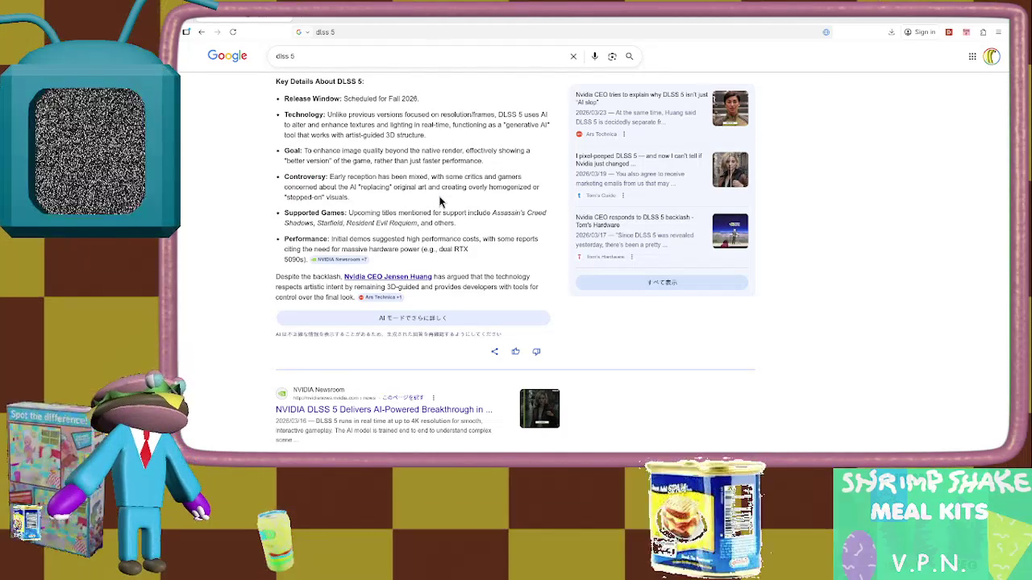
scroll(439, 201, "up", 2)
scroll(440, 201, "down", 2)
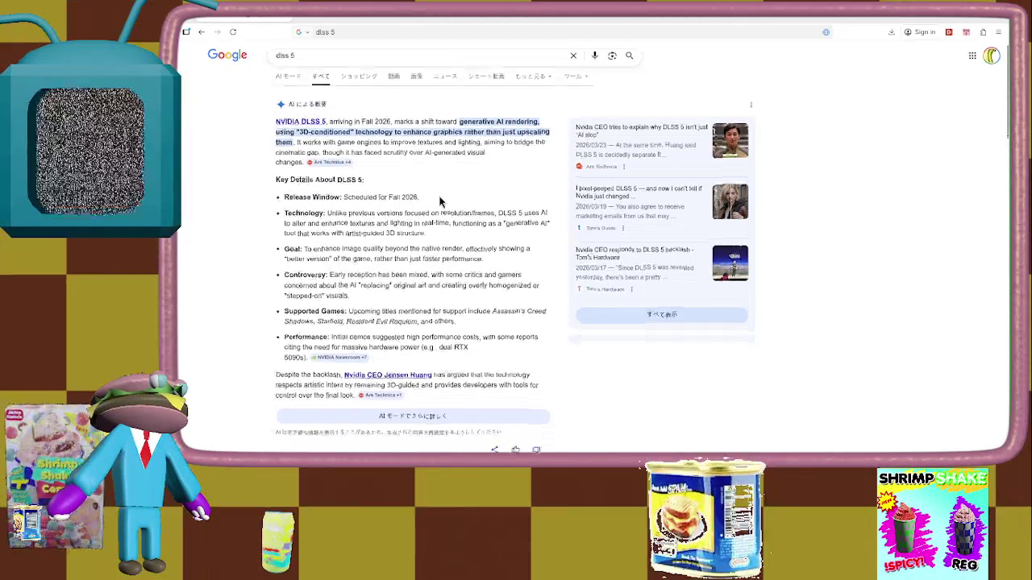
scroll(439, 202, "down", 8)
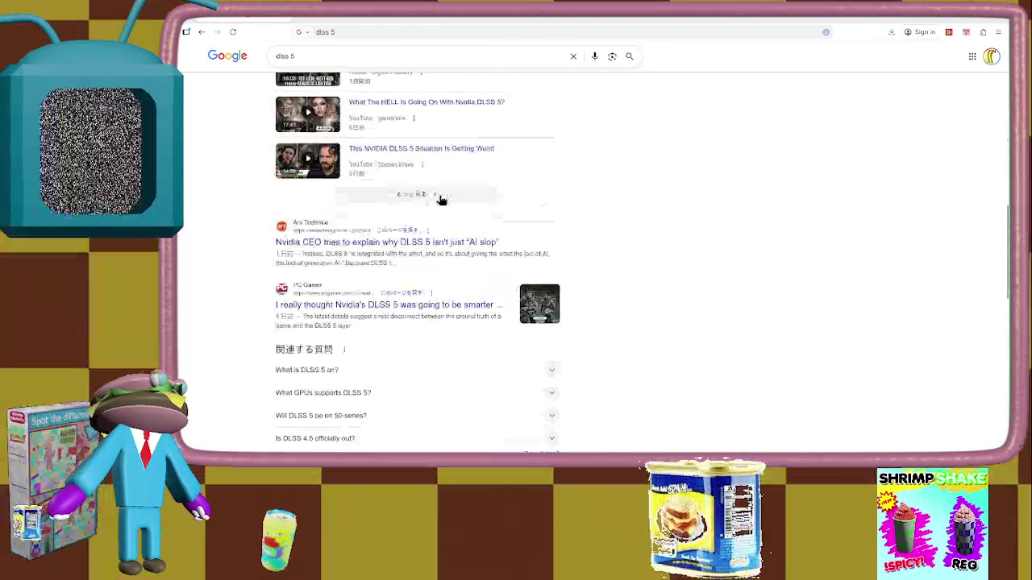
scroll(441, 199, "down", 4)
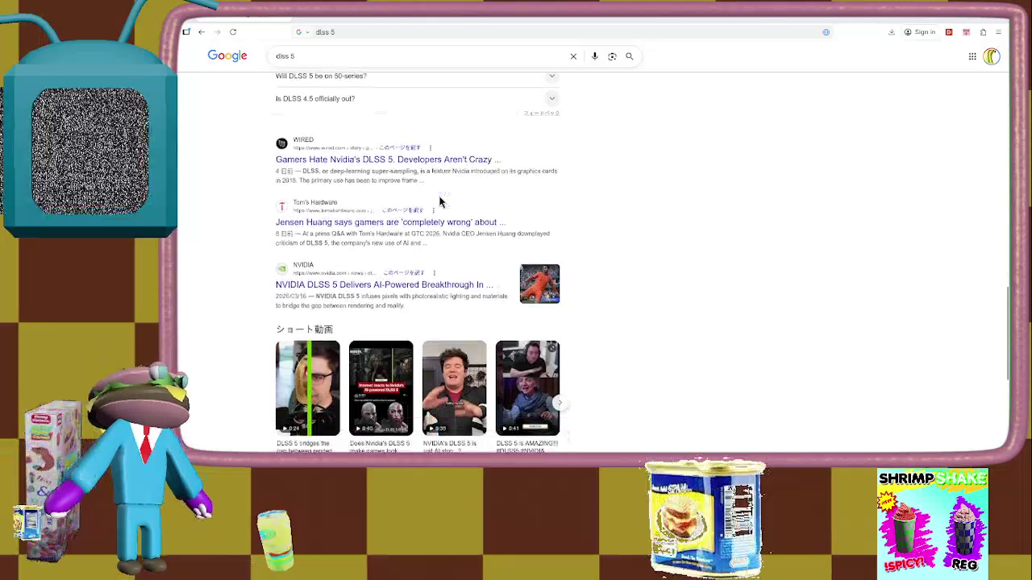
scroll(439, 201, "up", 15)
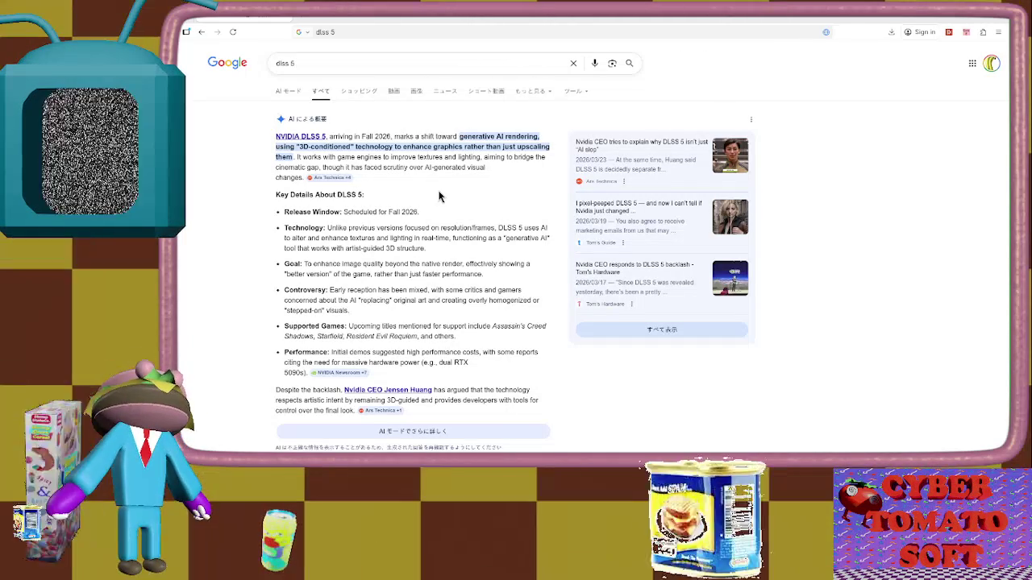
key("alt+Tab")
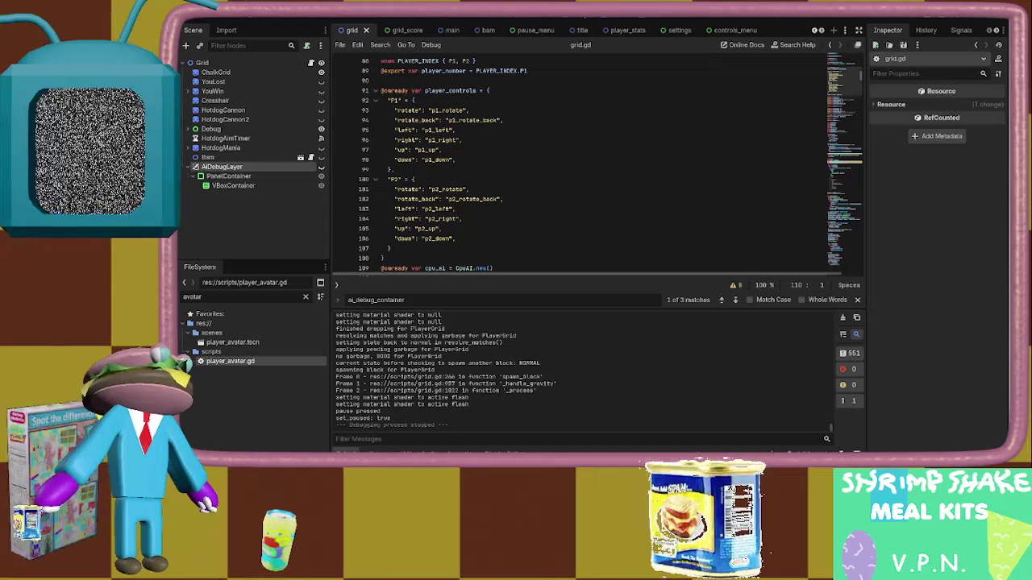
Shrink the Output panel to enlarge grid.gd's editor area and skim the script.
left_click_drag(516, 308, 520, 345)
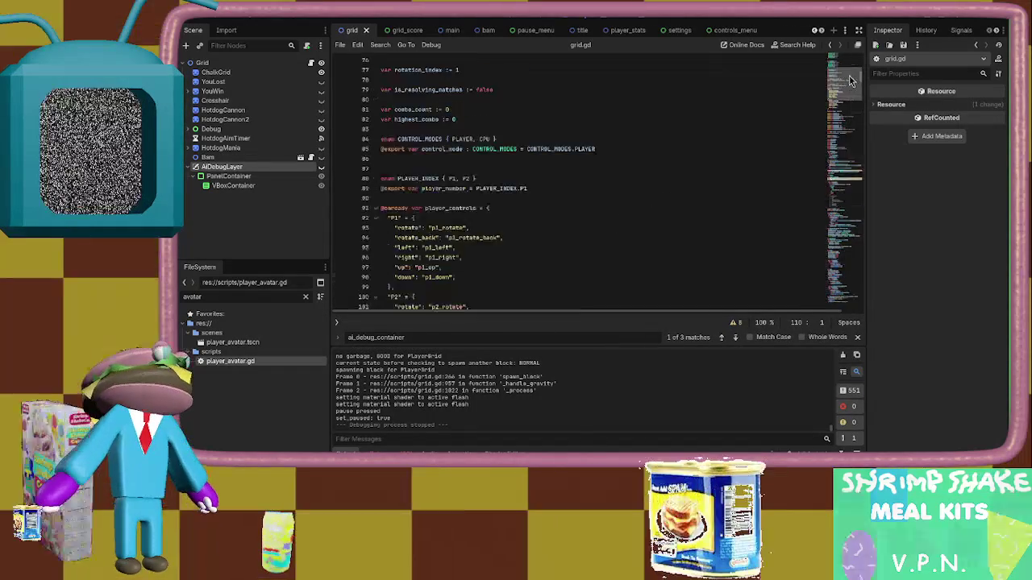
scroll(847, 62, "up", 15)
mouse_move(846, 62)
left_mouse_down()
mouse_move(873, 261)
mouse_move(865, 316)
mouse_move(838, 48)
left_mouse_up()
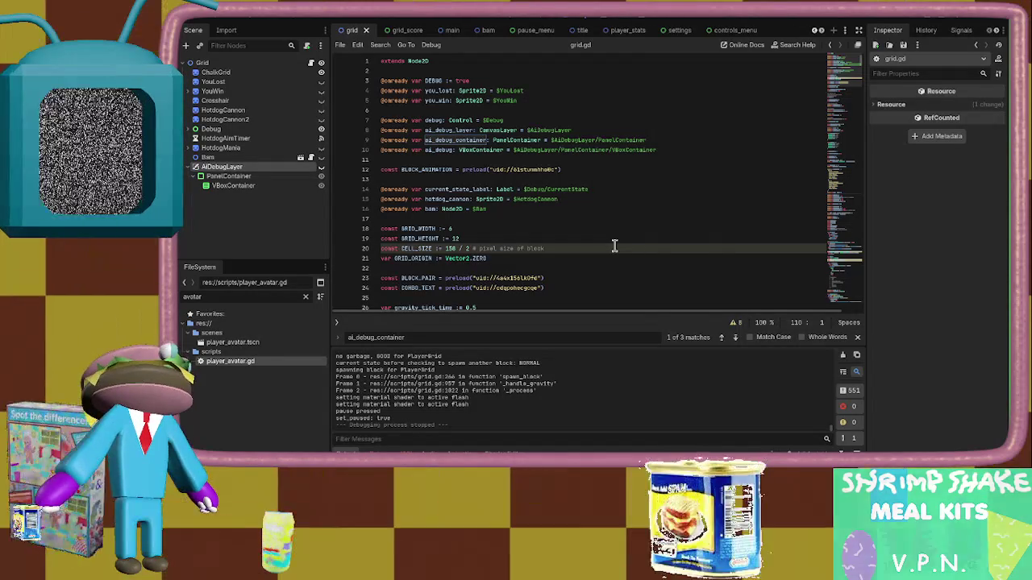
key("alt+Tab")
key("alt+Tab")
In a new tab, search 'mcdonalds double arch' and expand the AI overview.
key("ctrl+t")
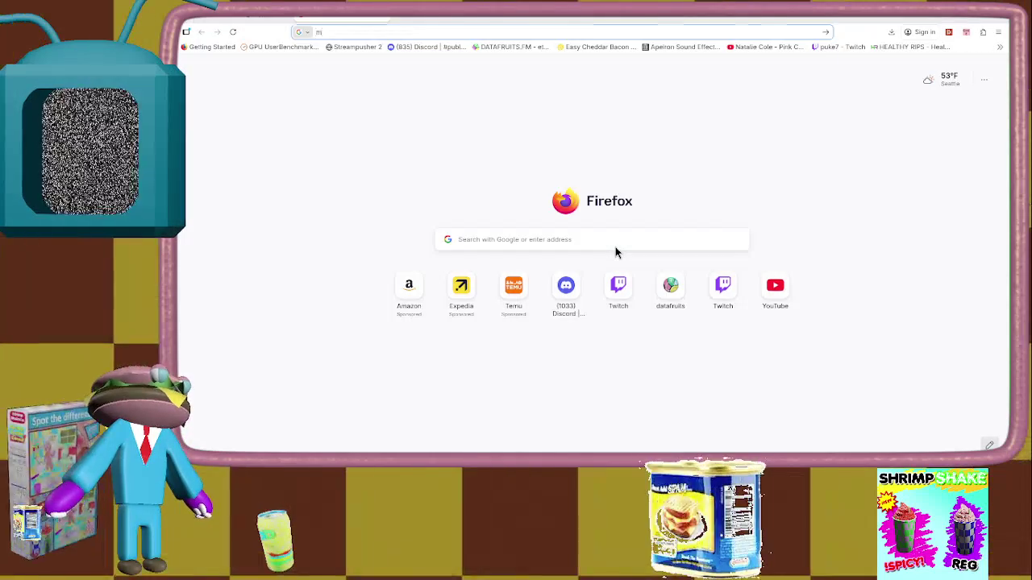
type("mcdonalds double arch")
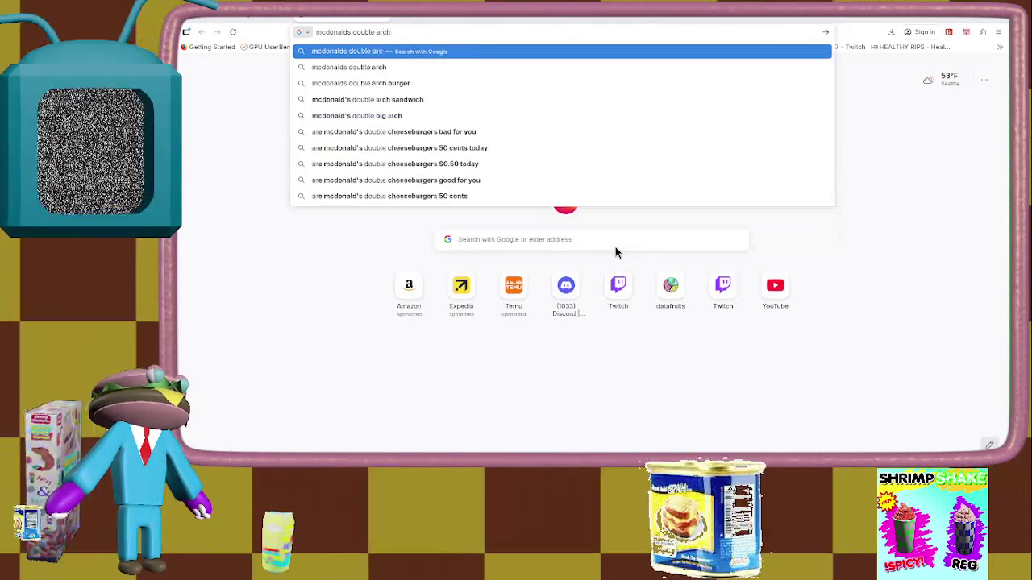
key("Return")
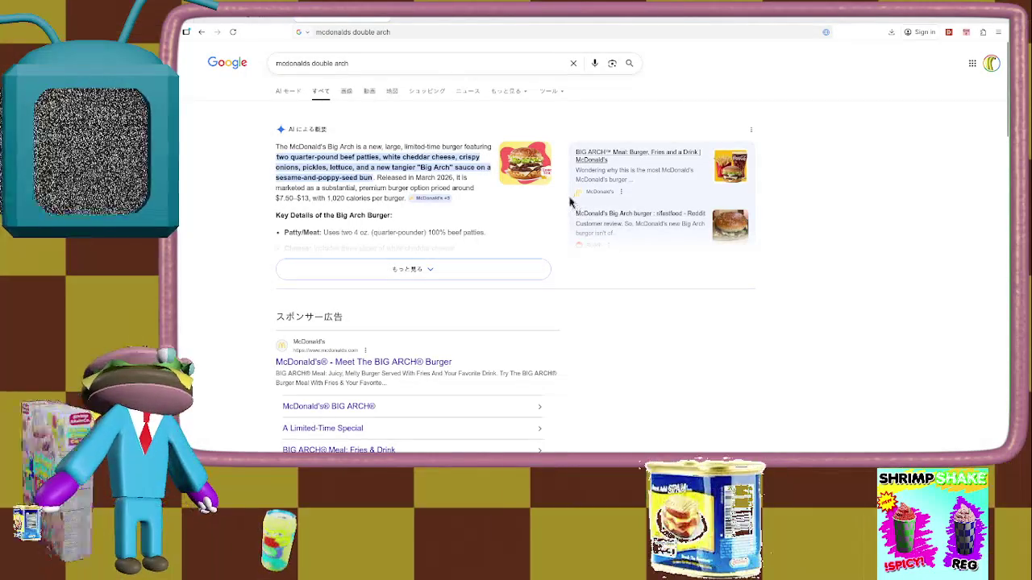
left_click(424, 270)
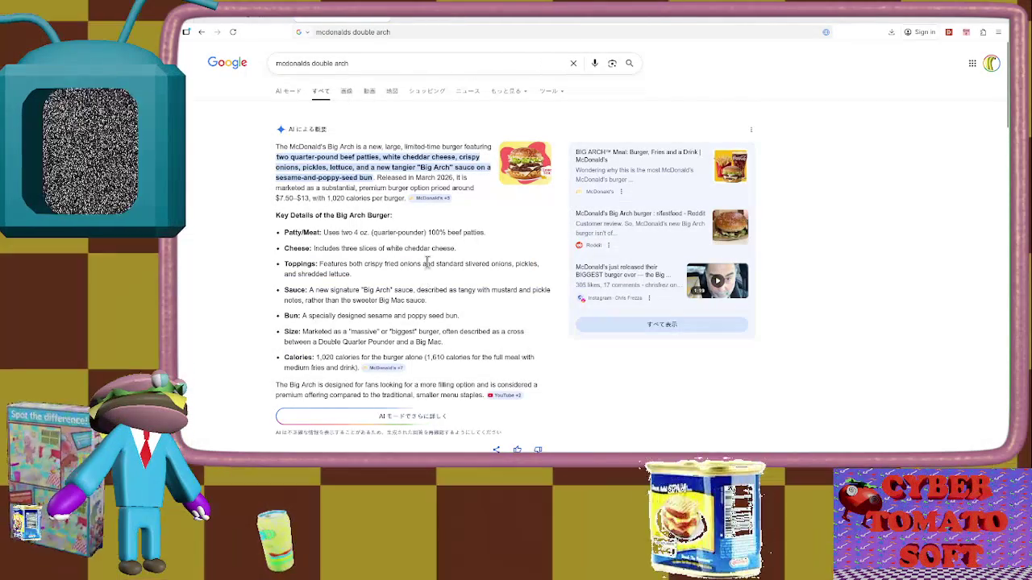
scroll(427, 266, "down", 1)
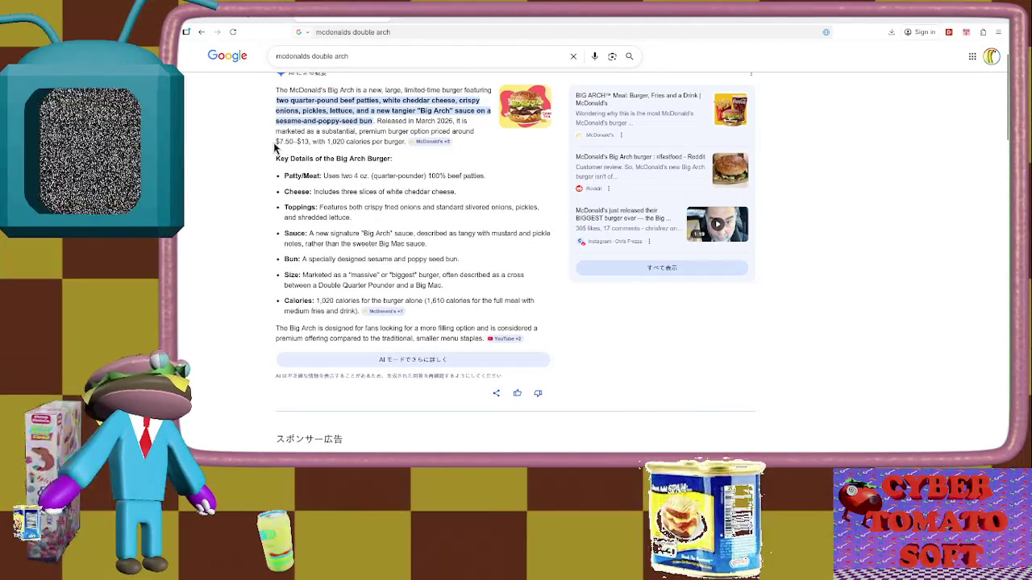
scroll(277, 142, "down", 4)
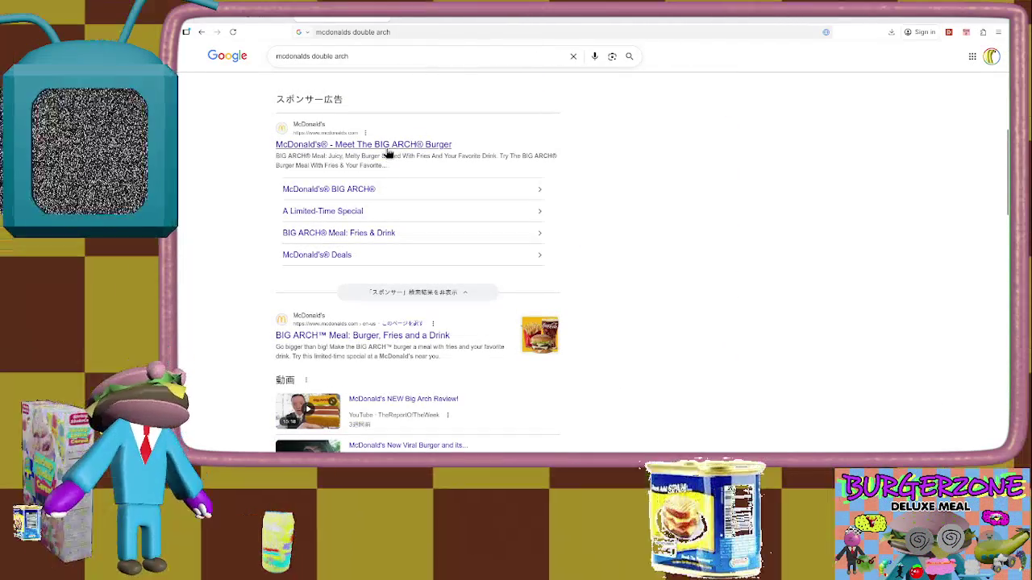
scroll(387, 154, "up", 5)
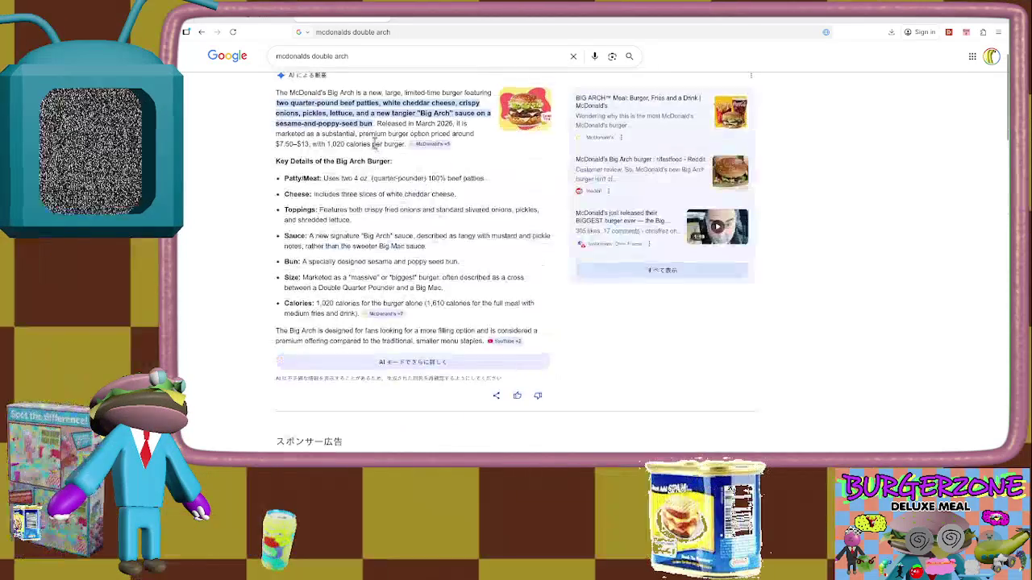
Switch to image results and preview the Big Arch and DOUBLE Big Arch photos.
left_click(367, 92)
left_click(346, 91)
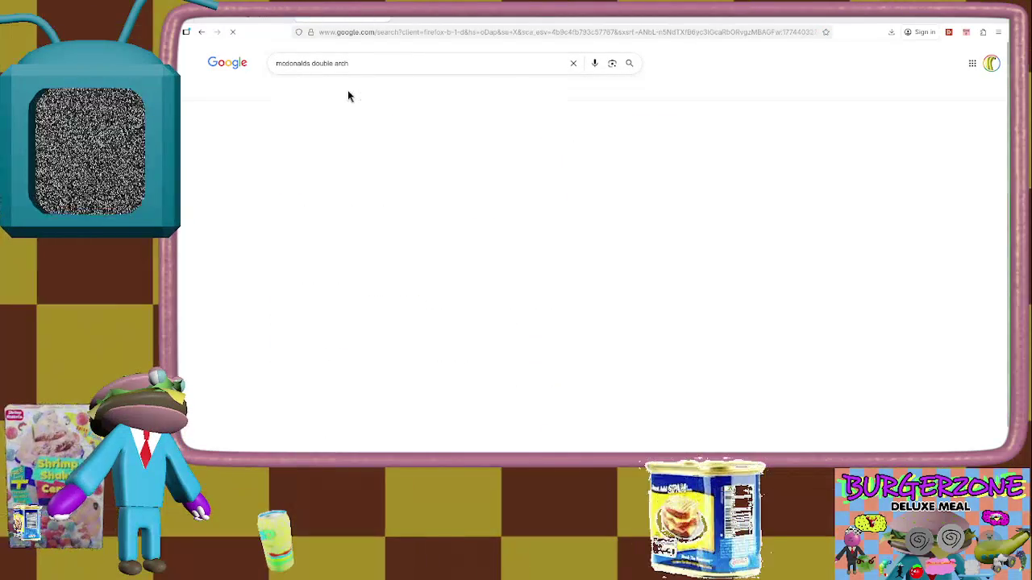
left_click(243, 197)
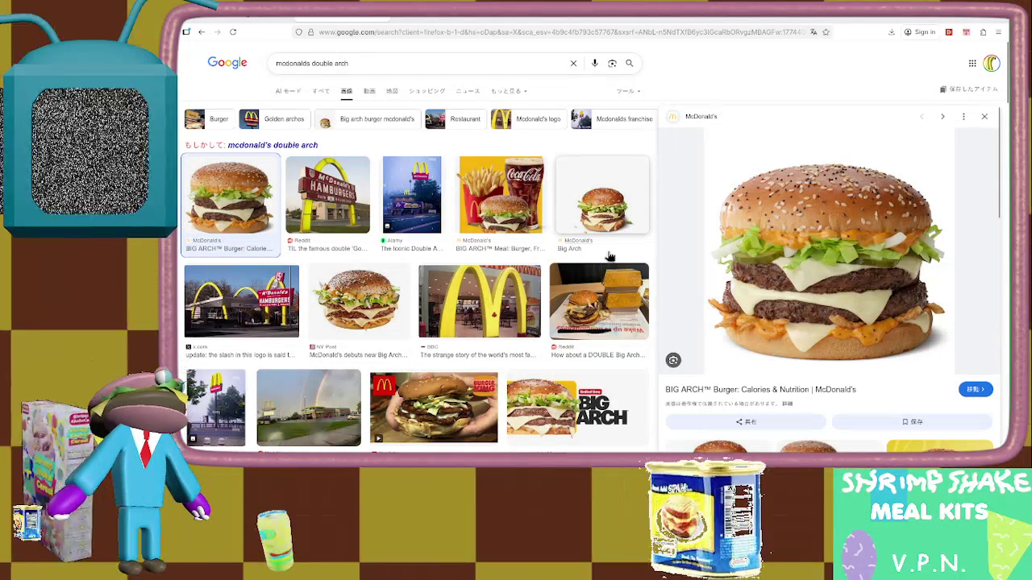
scroll(609, 258, "down", 4)
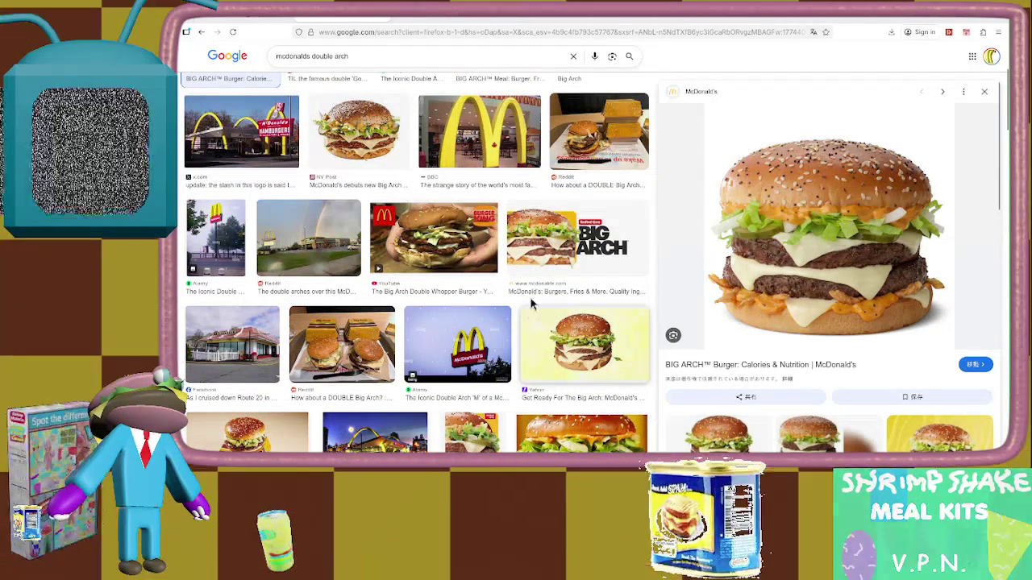
left_click(613, 145)
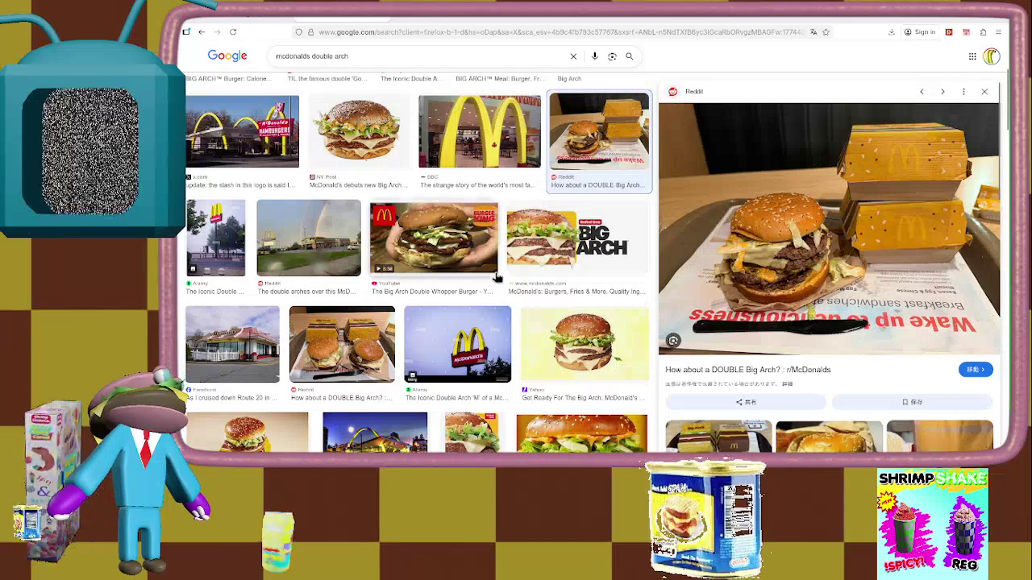
scroll(498, 278, "down", 1)
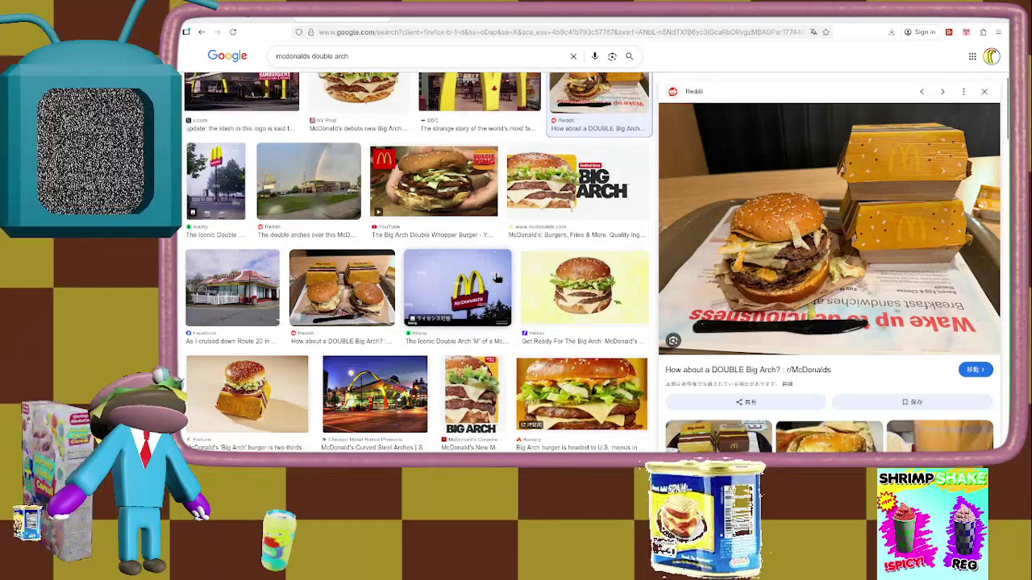
scroll(498, 279, "up", 3)
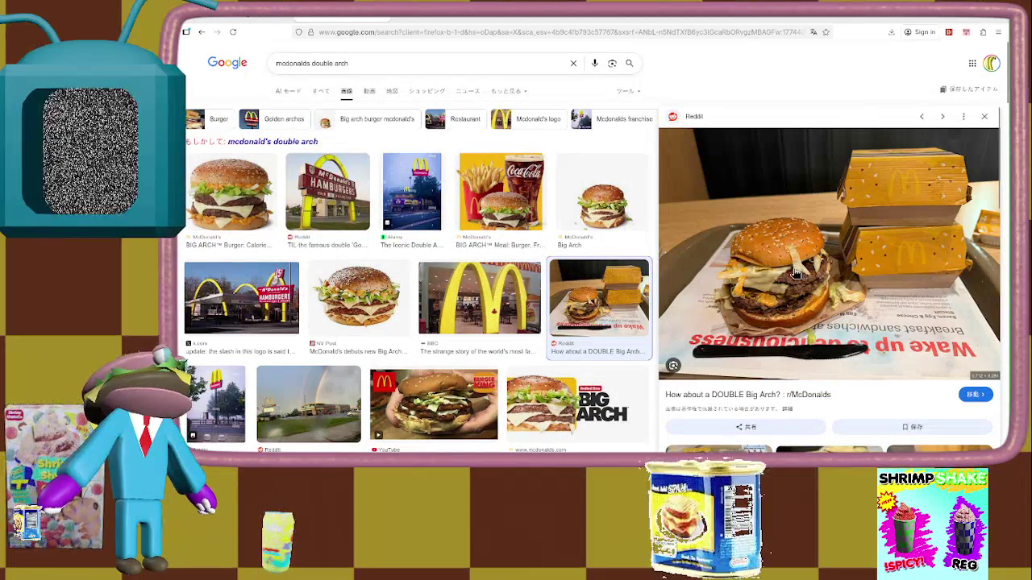
scroll(754, 270, "down", 1)
scroll(754, 272, "down", 1)
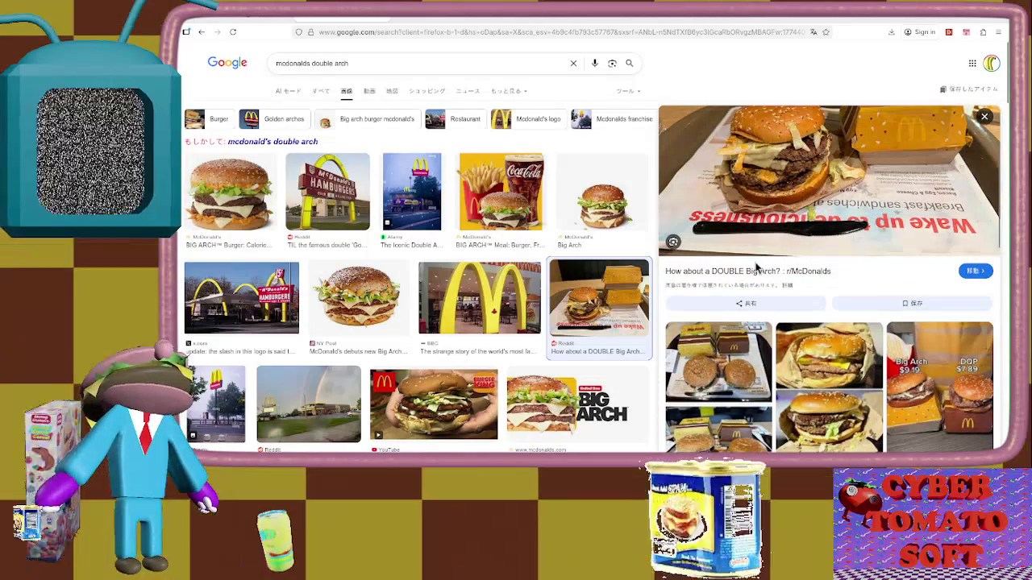
scroll(757, 270, "up", 1)
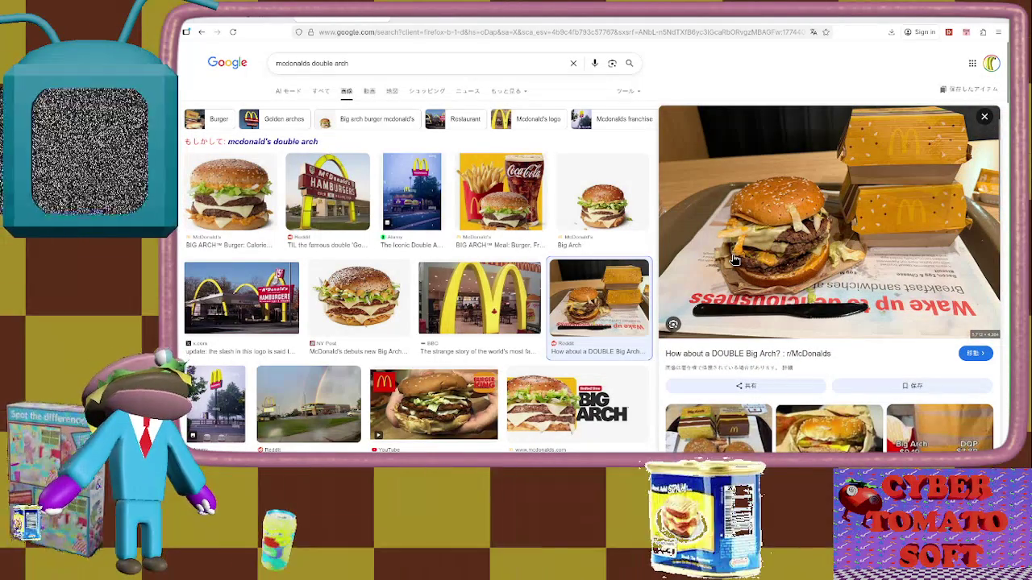
Preview the NY Post Big Arch image, then open the FOODbible biggest-burger article.
left_click(260, 213)
left_click(378, 317)
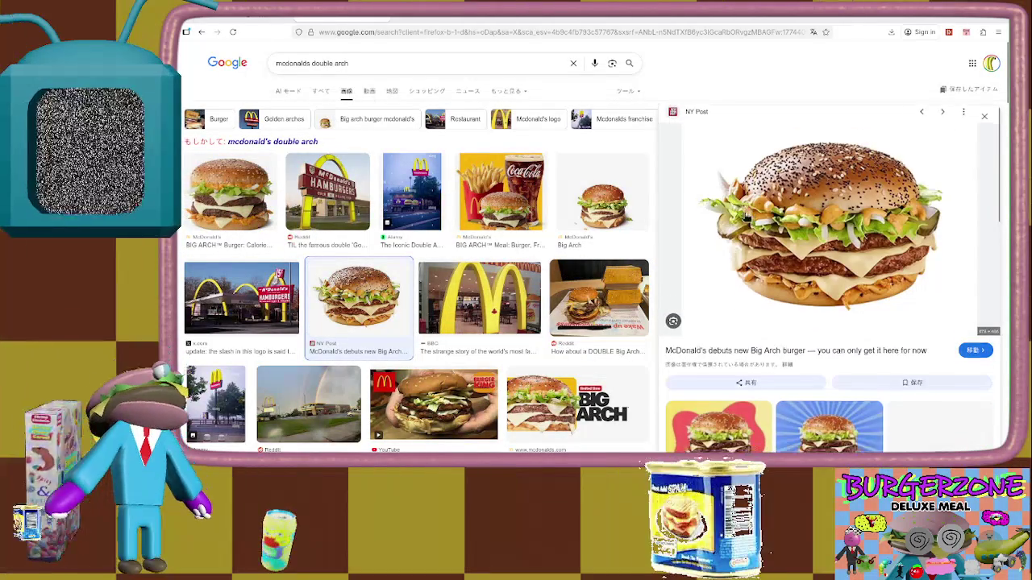
scroll(741, 214, "down", 2)
scroll(742, 214, "down", 2)
scroll(740, 211, "down", 3)
scroll(740, 210, "up", 3)
scroll(738, 210, "up", 5)
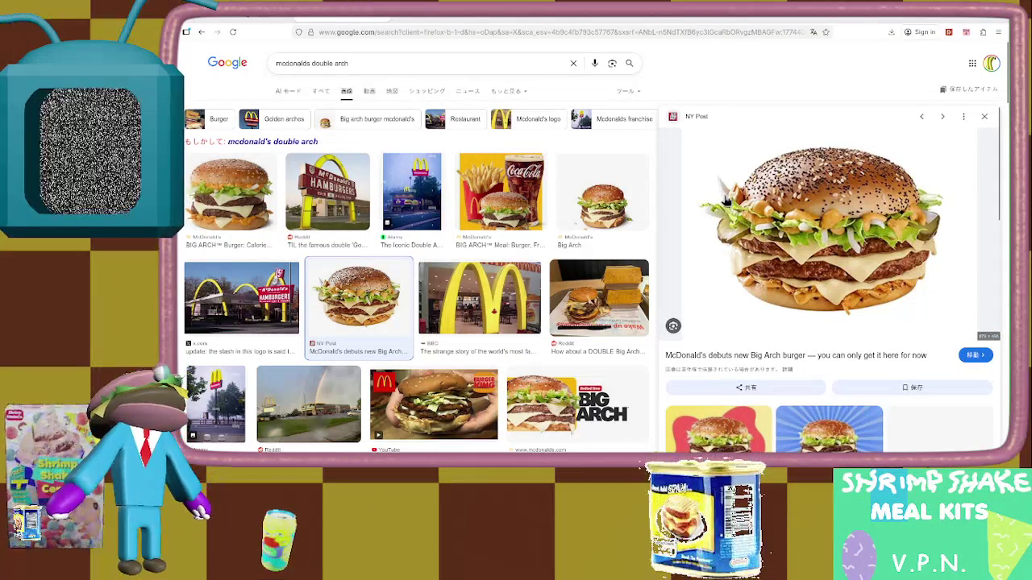
scroll(460, 262, "down", 2)
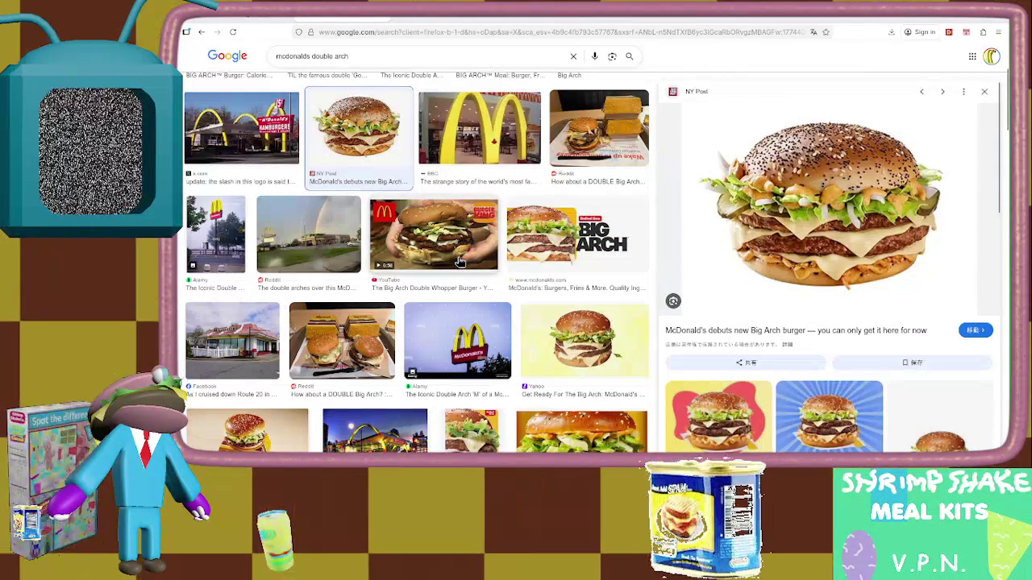
scroll(460, 262, "down", 3)
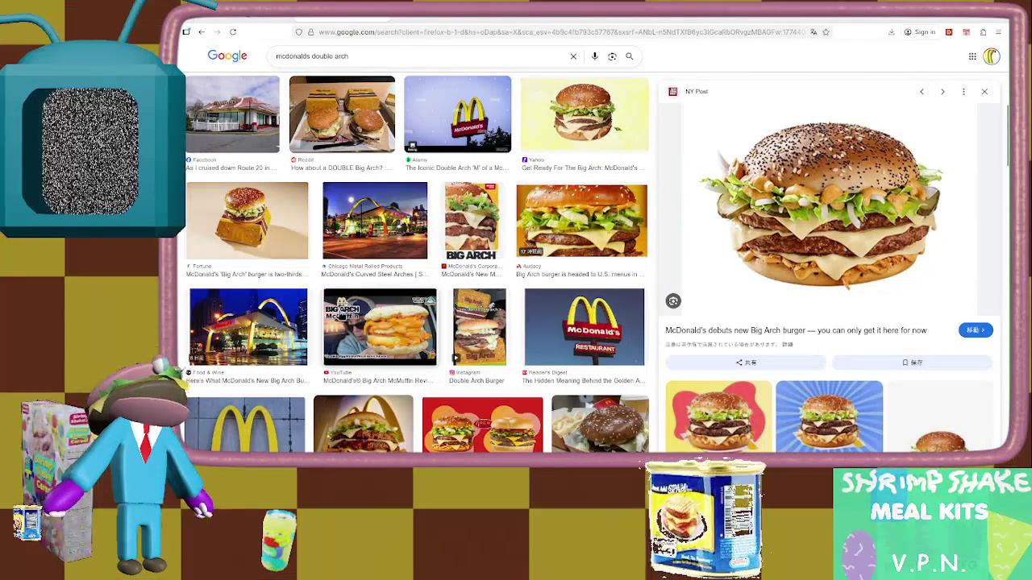
scroll(595, 201, "down", 3)
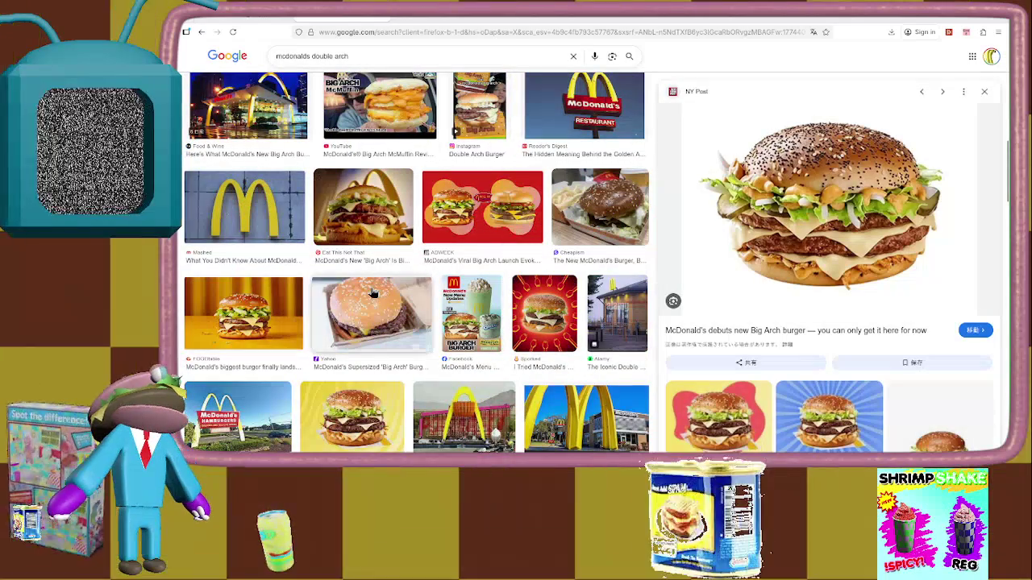
scroll(373, 292, "down", 1)
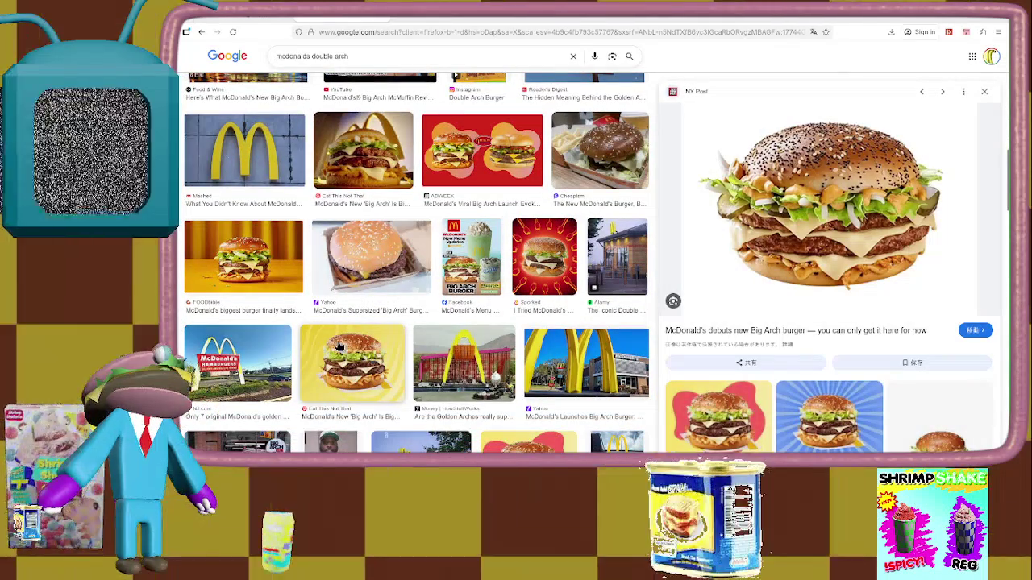
scroll(337, 345, "down", 5)
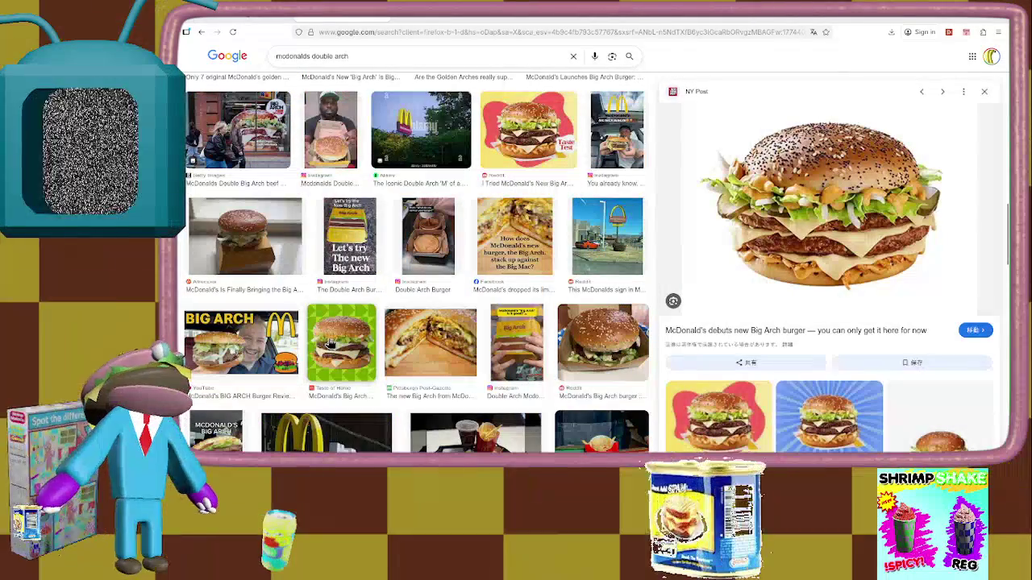
scroll(329, 345, "up", 3)
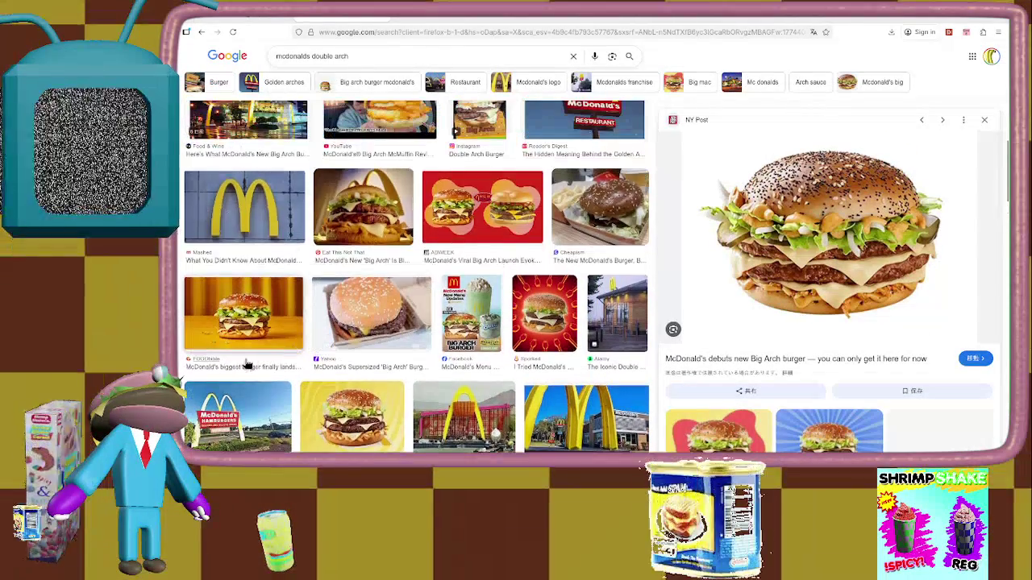
left_click(261, 341)
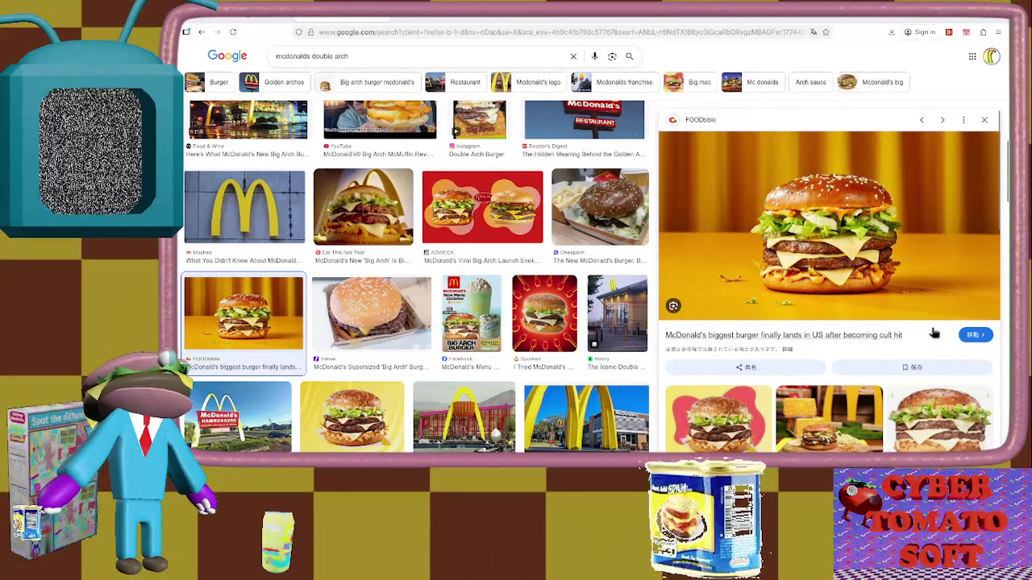
left_click(970, 335)
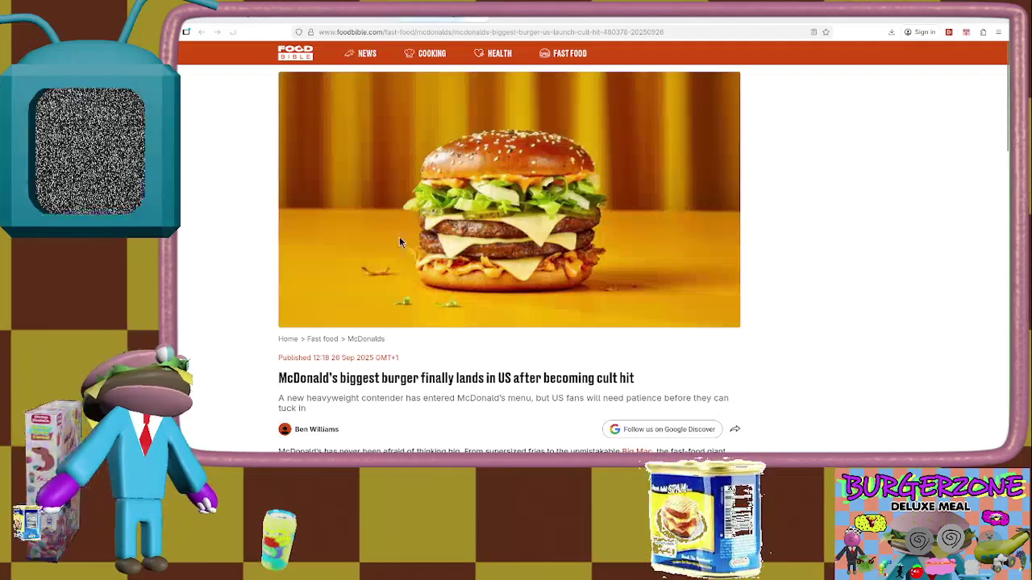
Scroll down through the FOODbible article on McDonald's biggest burger.
scroll(440, 217, "down", 3)
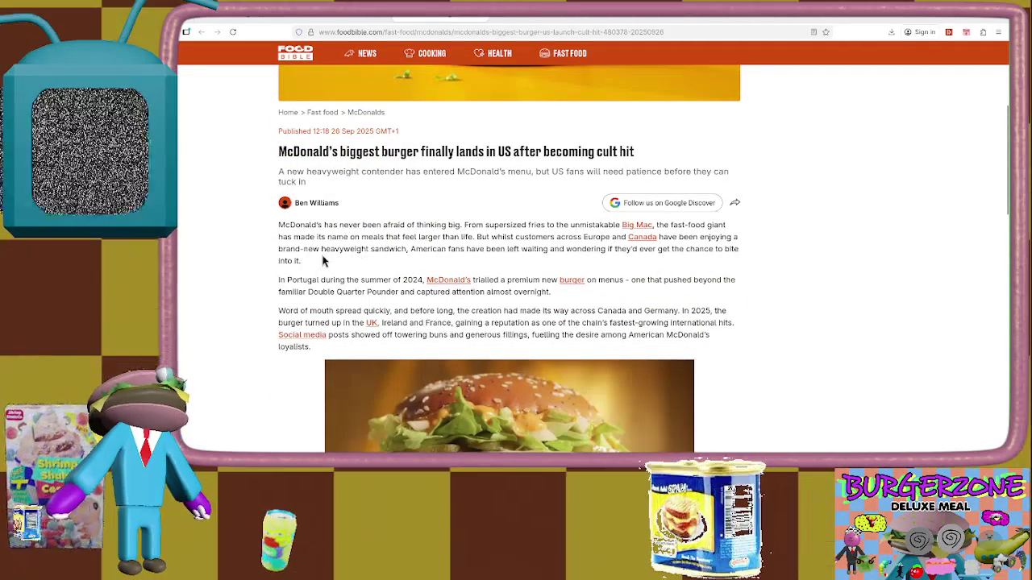
scroll(352, 250, "down", 1)
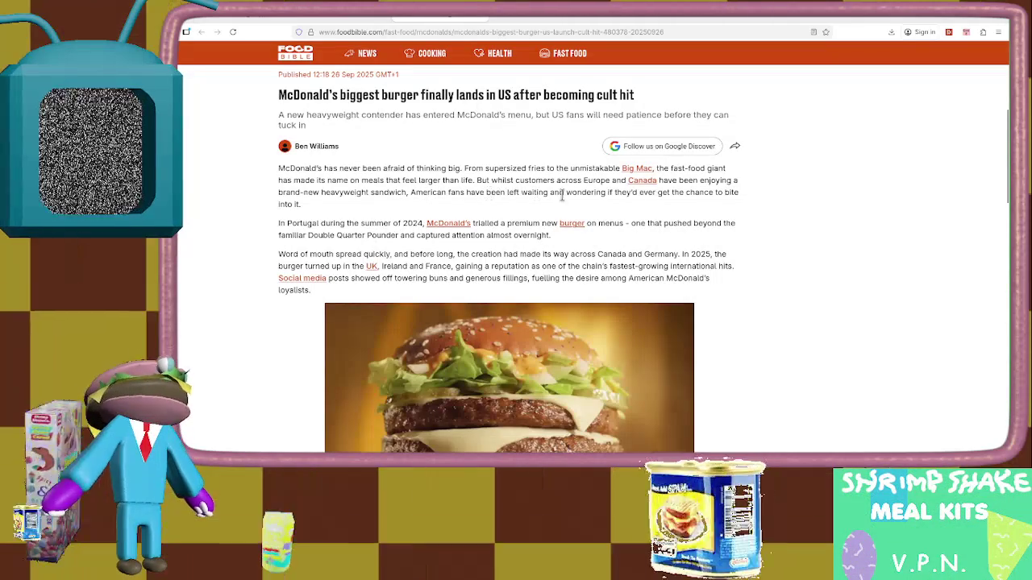
scroll(331, 216, "down", 1)
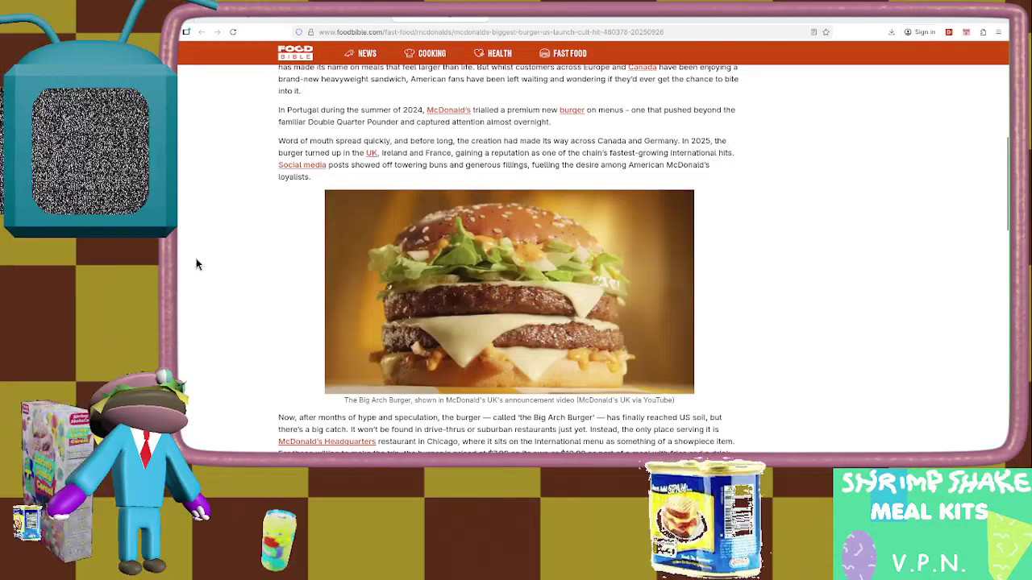
scroll(300, 219, "down", 10)
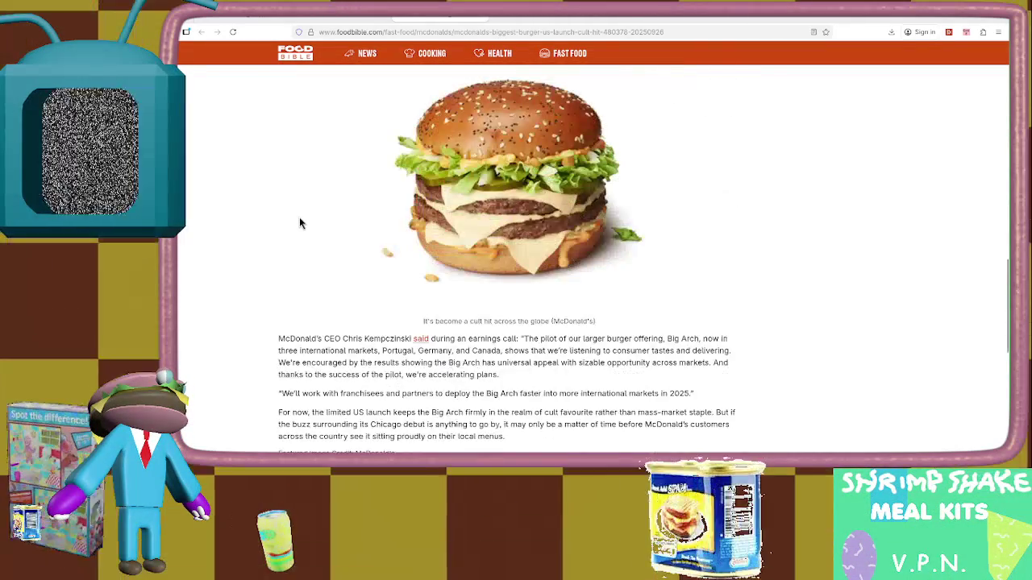
scroll(302, 224, "down", 5)
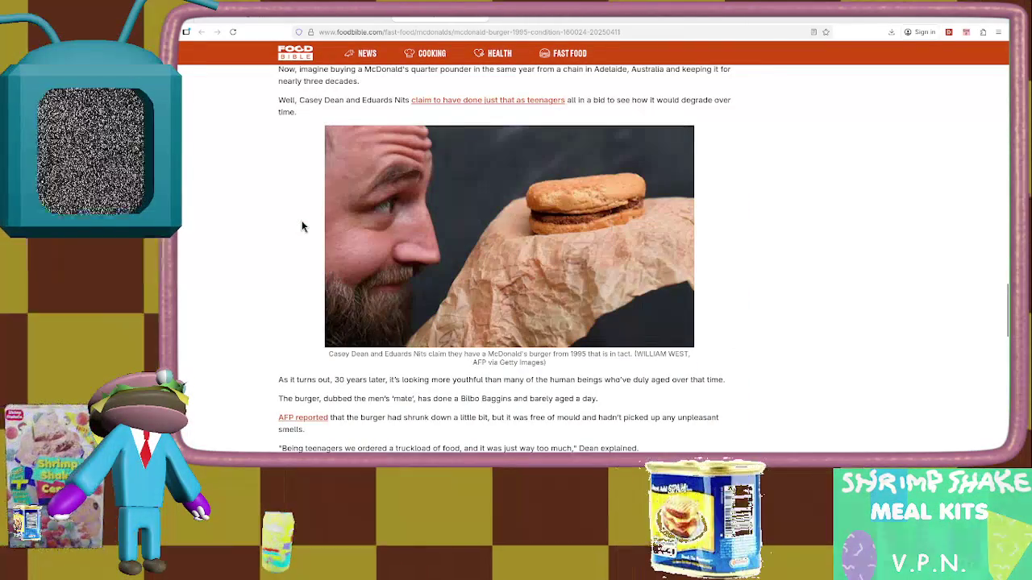
scroll(301, 223, "down", 5)
scroll(303, 226, "down", 15)
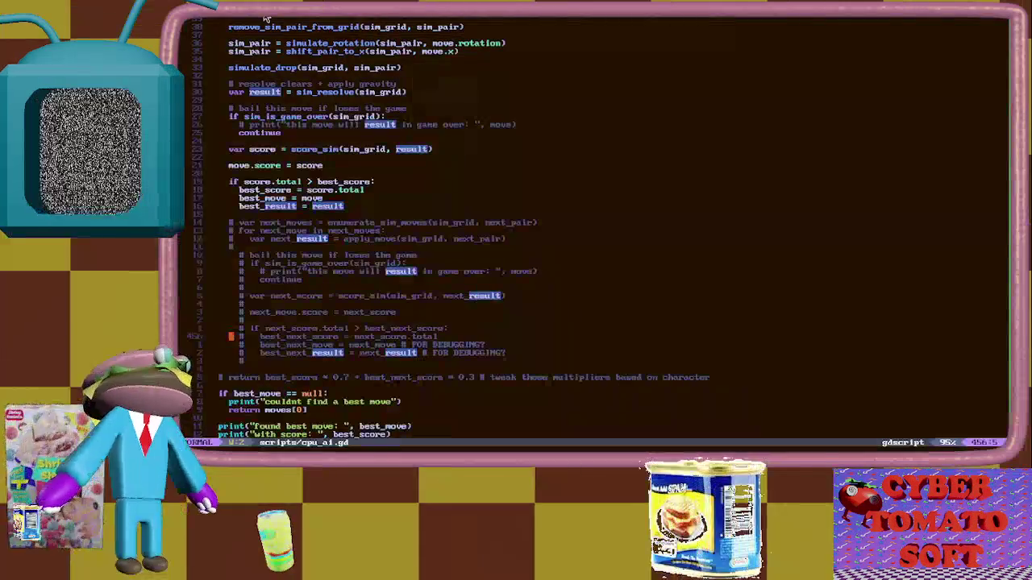
left_click(449, 166)
mouse_move(449, 166)
left_mouse_down()
mouse_move(432, 225)
mouse_move(419, 219)
mouse_move(436, 148)
mouse_move(415, 212)
mouse_move(475, 141)
mouse_move(403, 224)
mouse_move(443, 150)
mouse_move(409, 218)
left_mouse_up()
left_click(440, 149)
left_click(467, 143)
left_click(405, 222)
left_click(443, 149)
key("k")
key("k")
key("k")
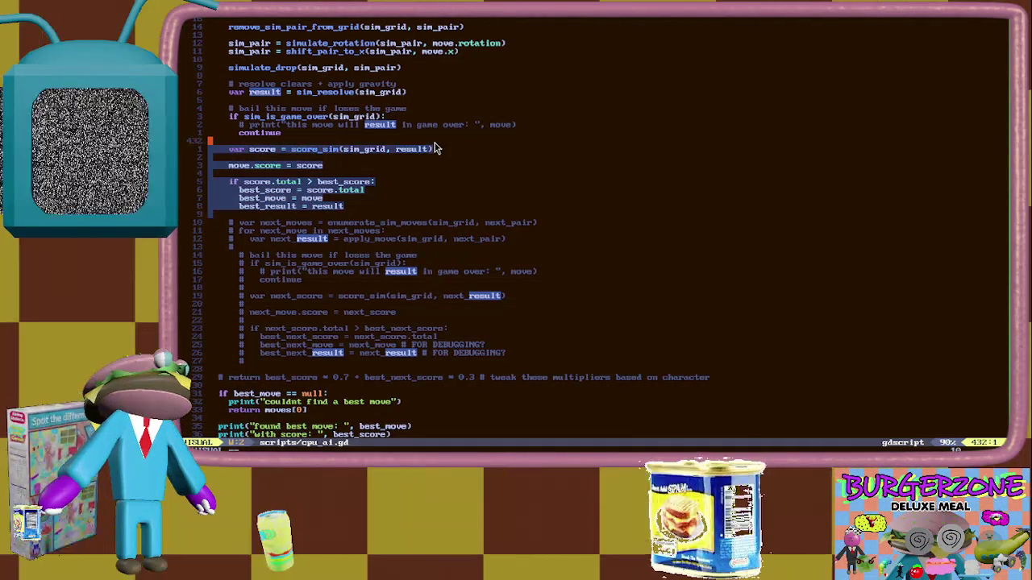
key("dollar")
left_click(409, 216)
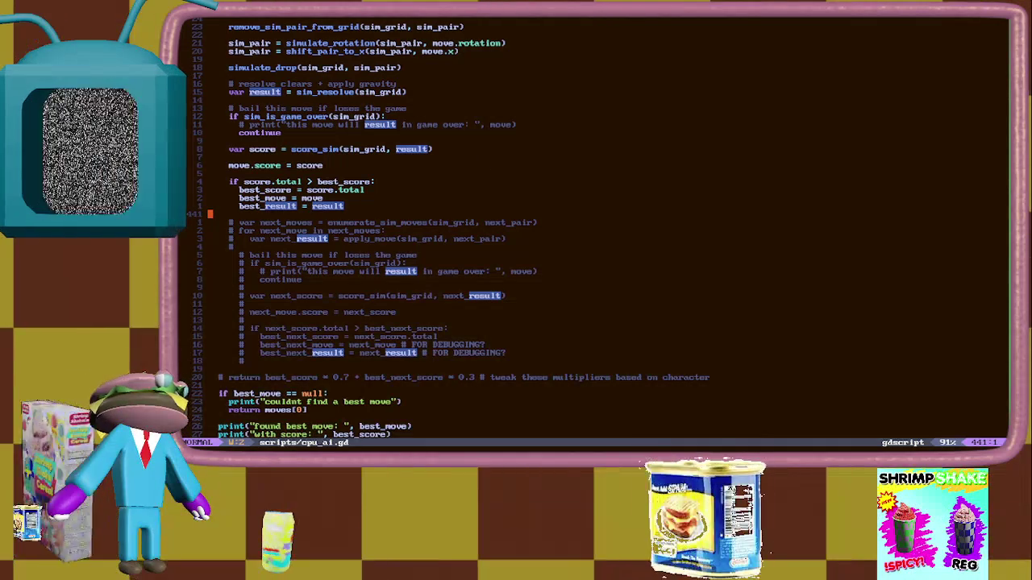
scroll(486, 226, "down", 6)
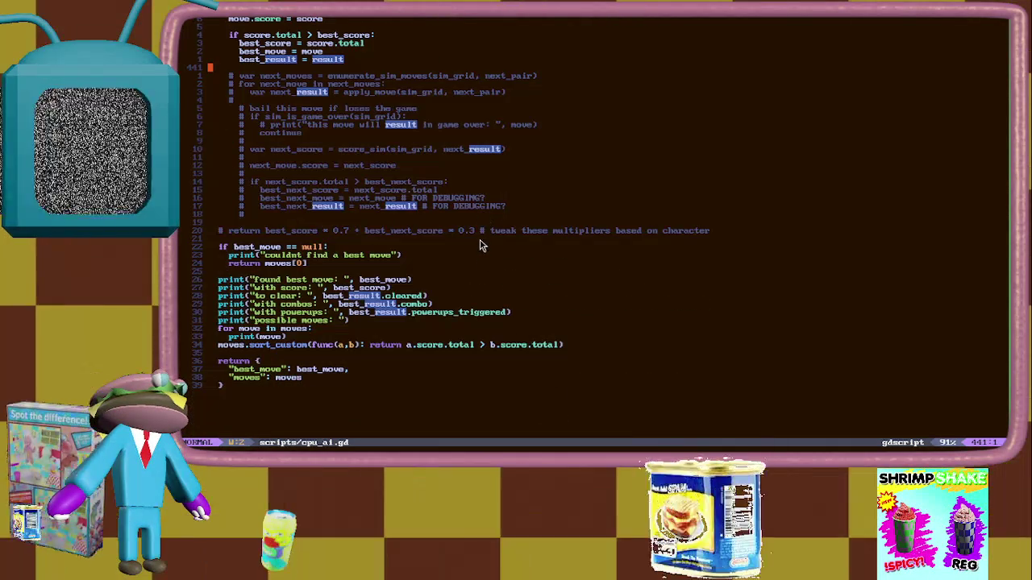
mouse_move(481, 236)
left_mouse_down()
mouse_move(483, 218)
mouse_move(482, 249)
mouse_move(472, 223)
mouse_move(474, 243)
left_mouse_up()
left_click(474, 243)
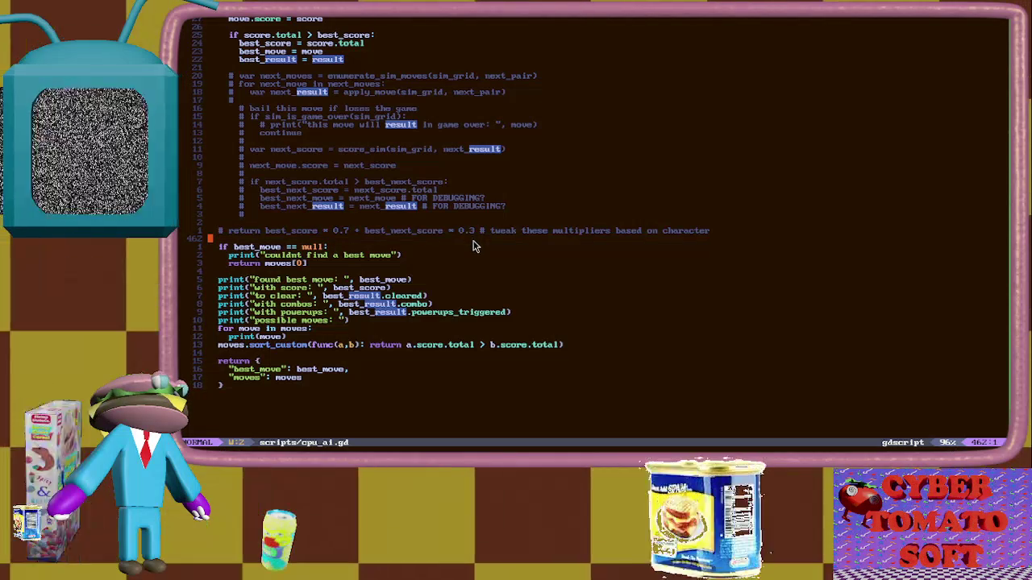
scroll(478, 237, "down", 2)
scroll(478, 237, "up", 15)
scroll(477, 238, "up", 5)
scroll(477, 239, "down", 12)
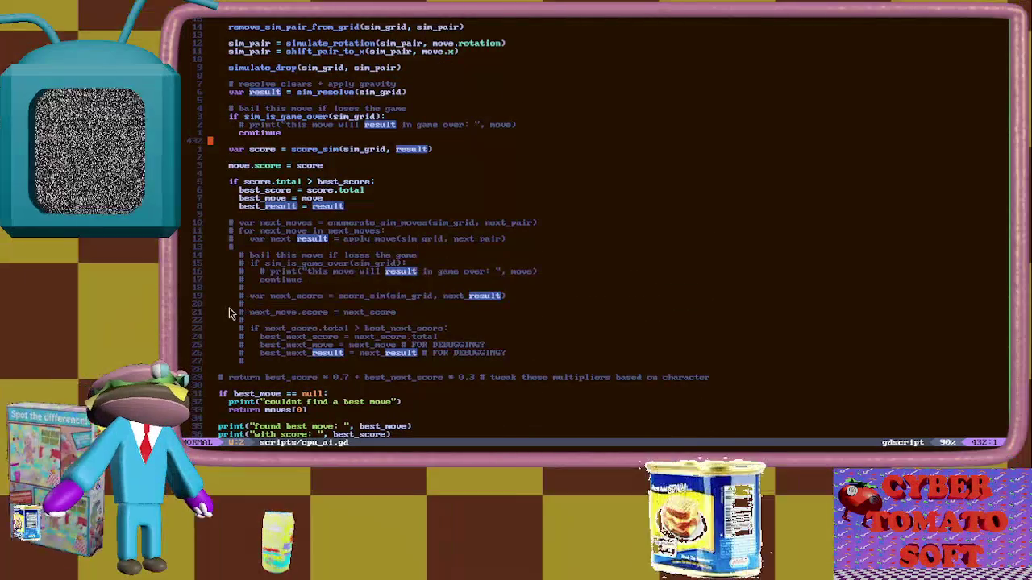
scroll(229, 313, "down", 2)
scroll(438, 321, "up", 9)
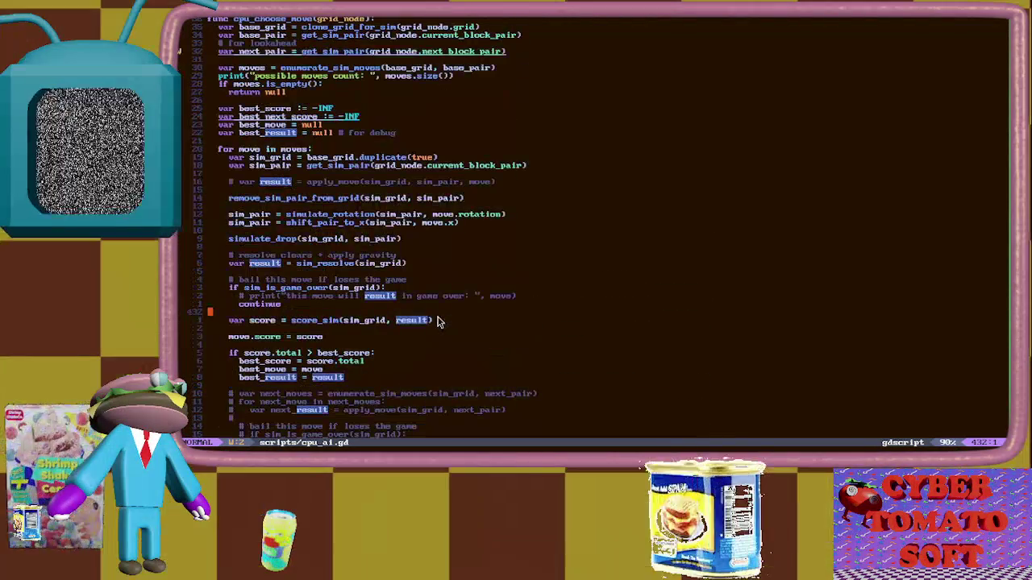
scroll(432, 321, "up", 4)
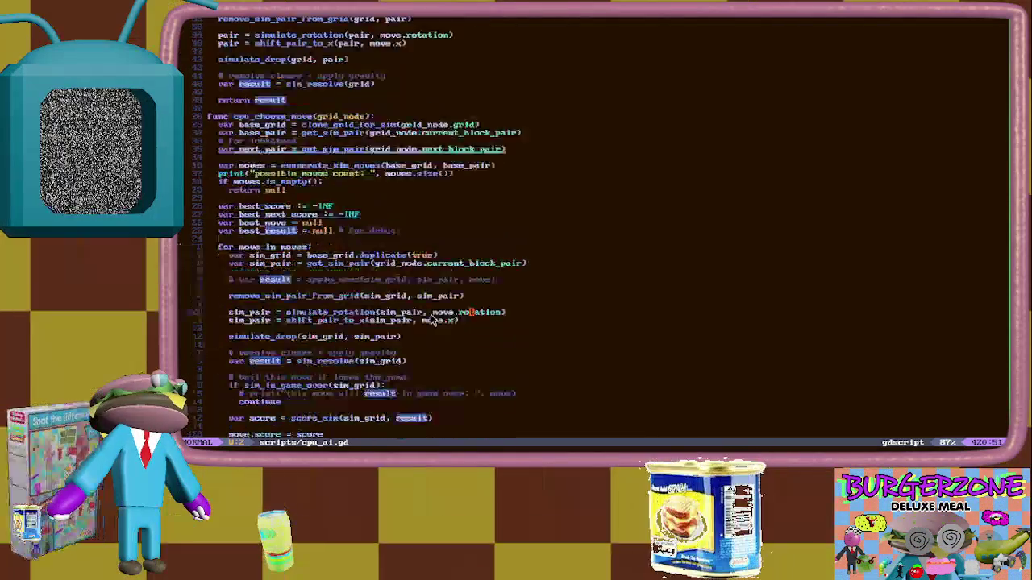
scroll(431, 321, "down", 15)
scroll(428, 325, "down", 2)
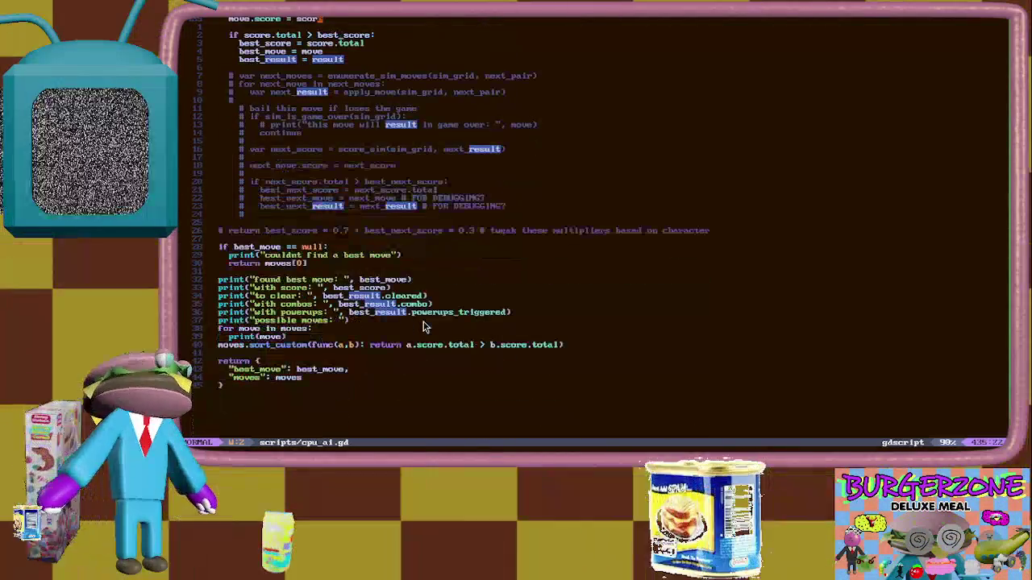
triple_click(299, 399)
left_click(277, 409)
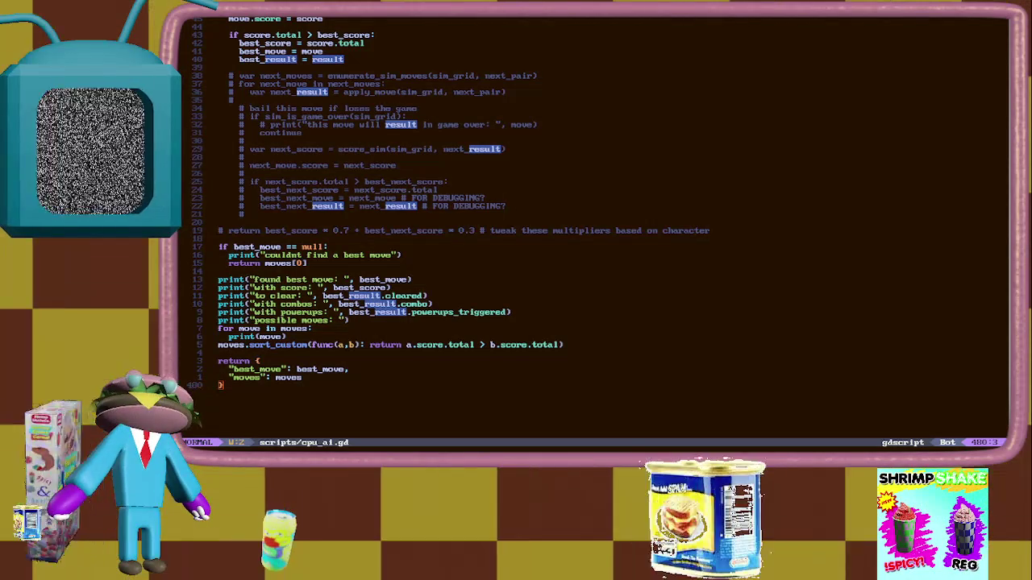
key("shift+v")
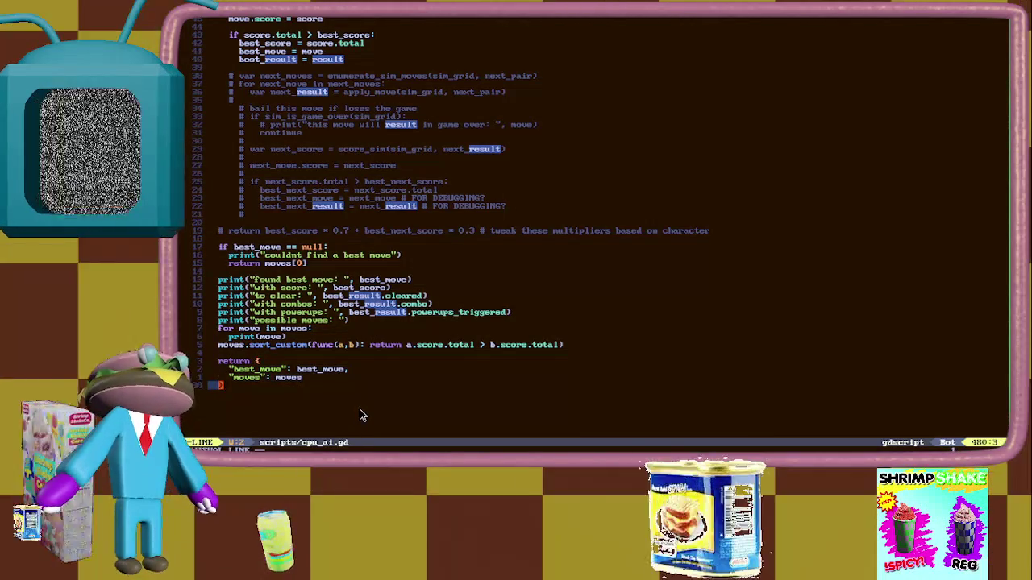
key("k")
key("k")
key("k")
key("y")
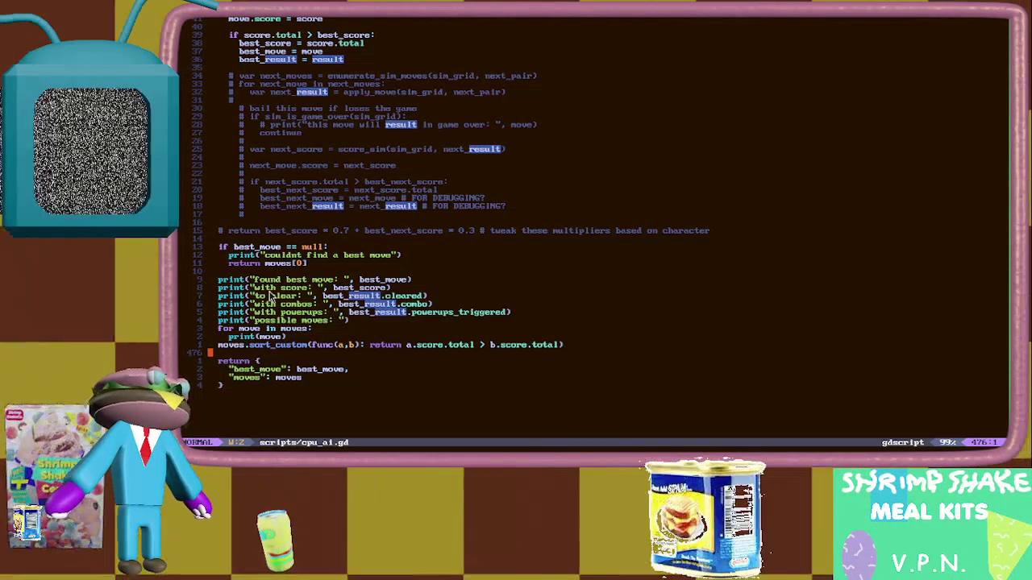
left_click(361, 406)
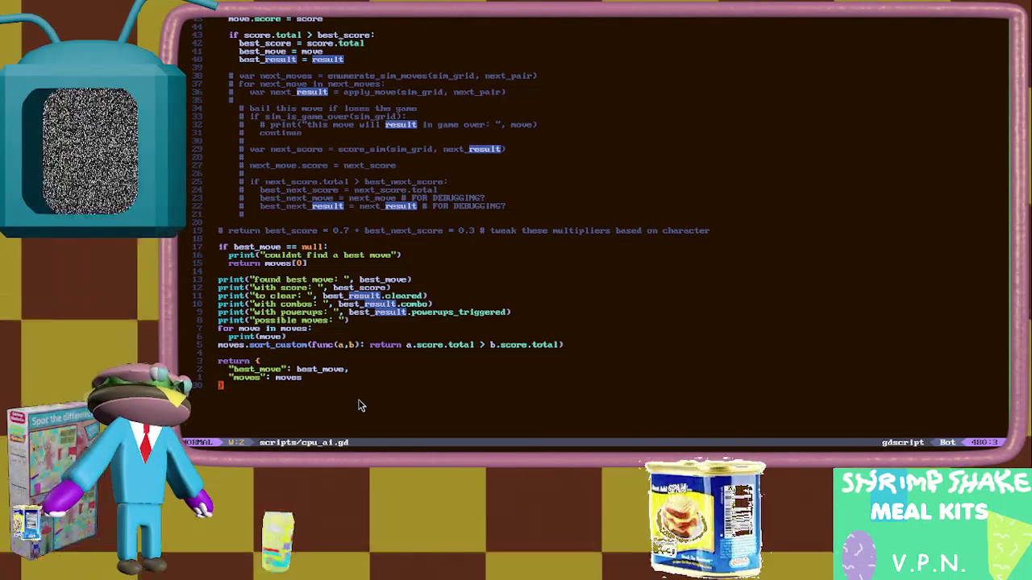
key("alt+Tab")
key("alt+Tab")
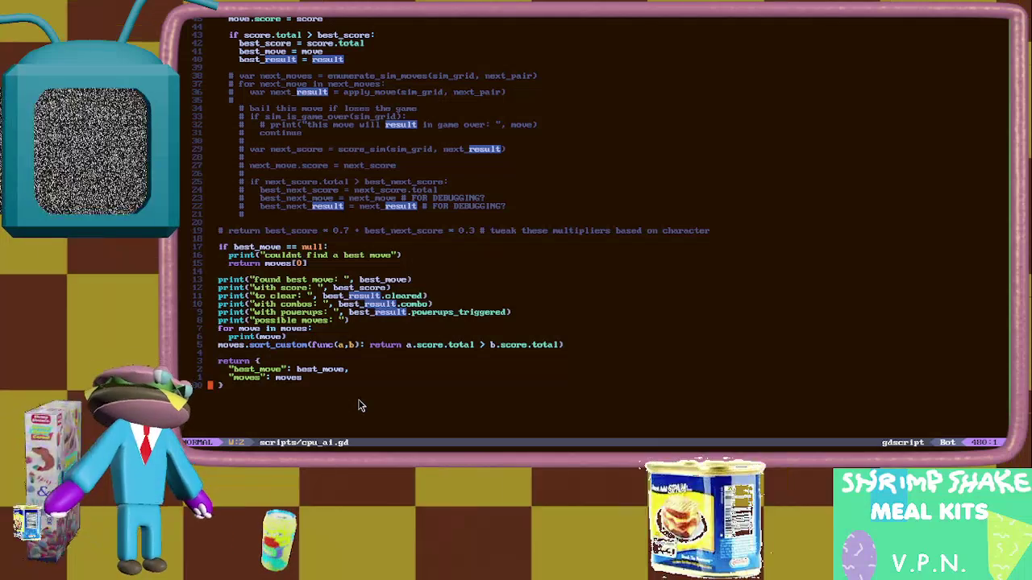
key("k")
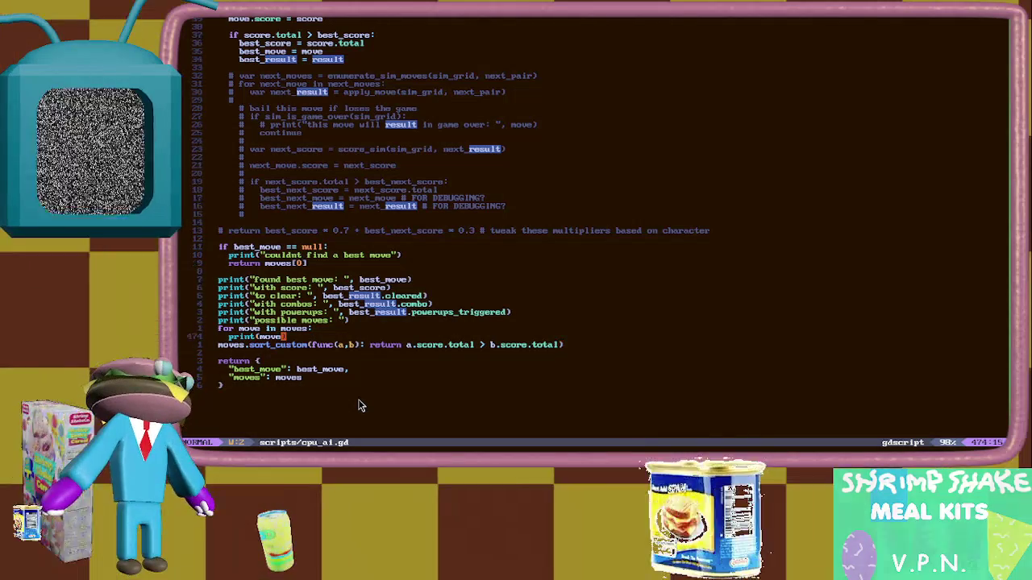
key("k")
key("k")
key("h")
key("h")
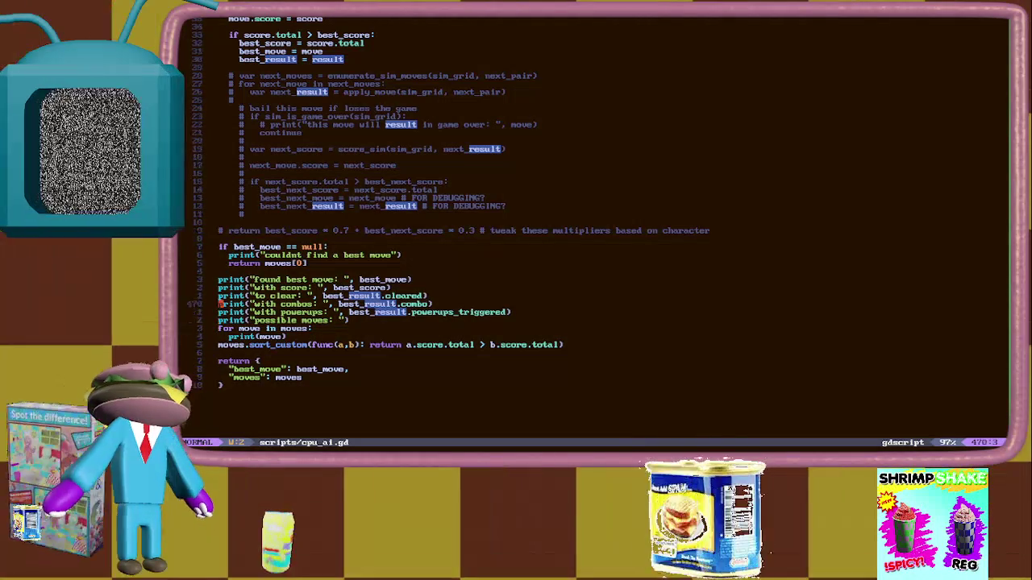
key("k")
key("k")
key("k")
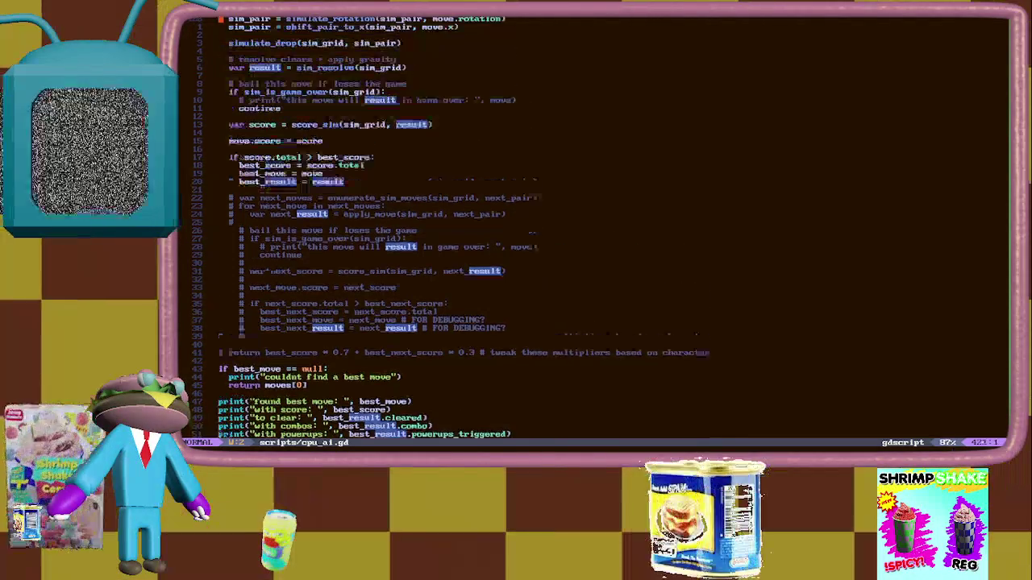
key("k")
key("k")
key("k")
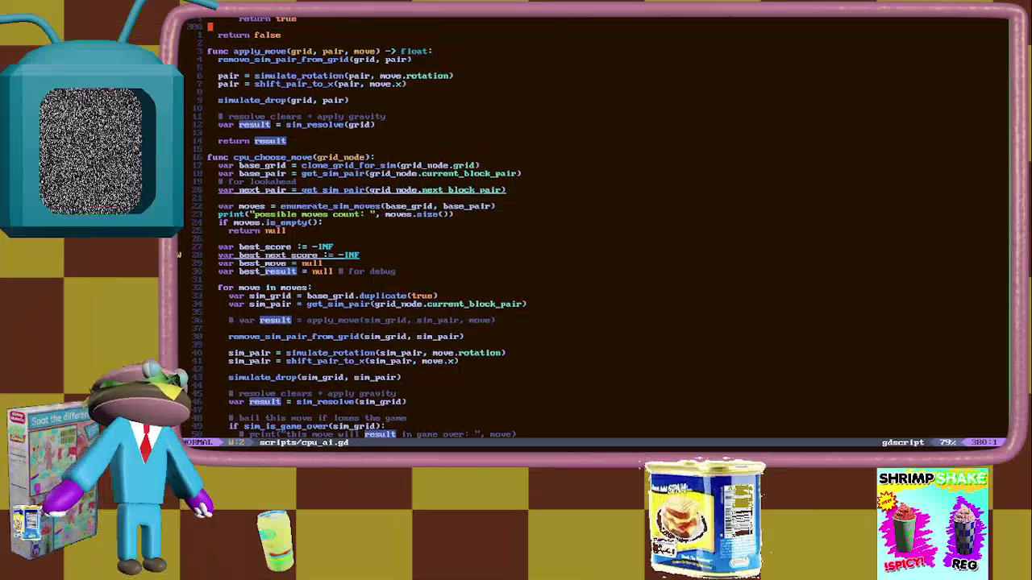
key("j")
key("j")
key("j")
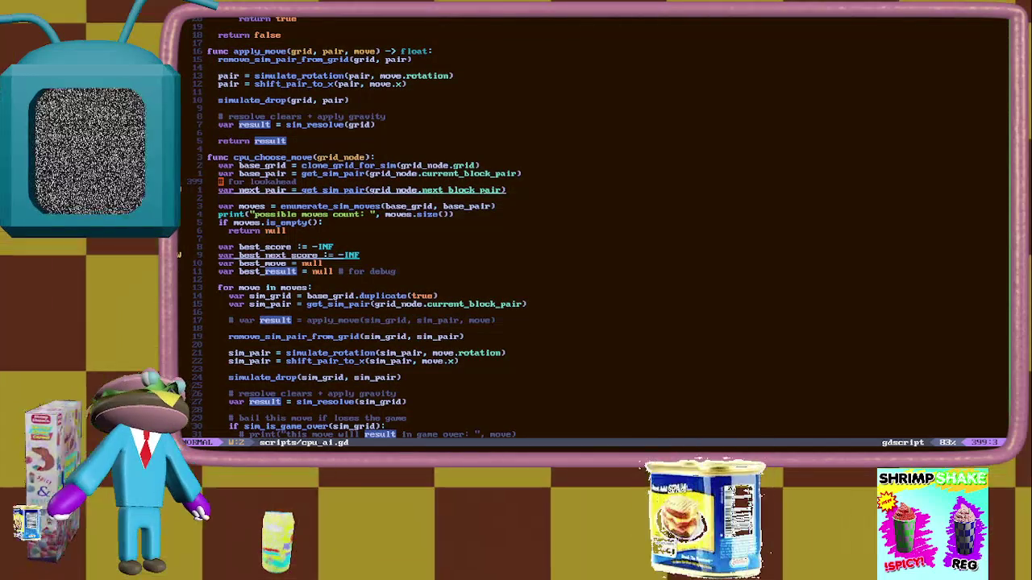
key("j")
key("j")
key("j")
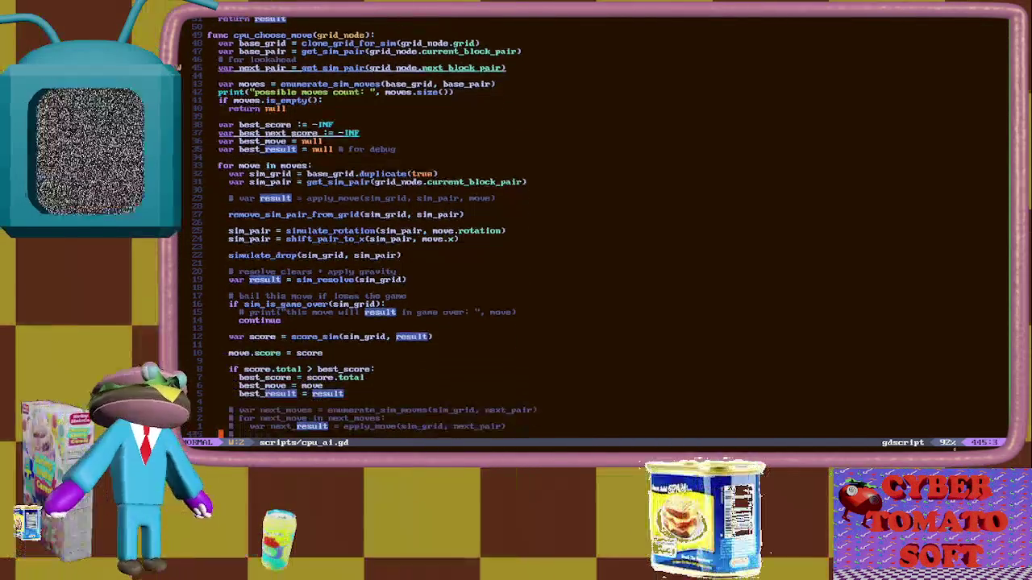
key("j")
key("j")
key("j")
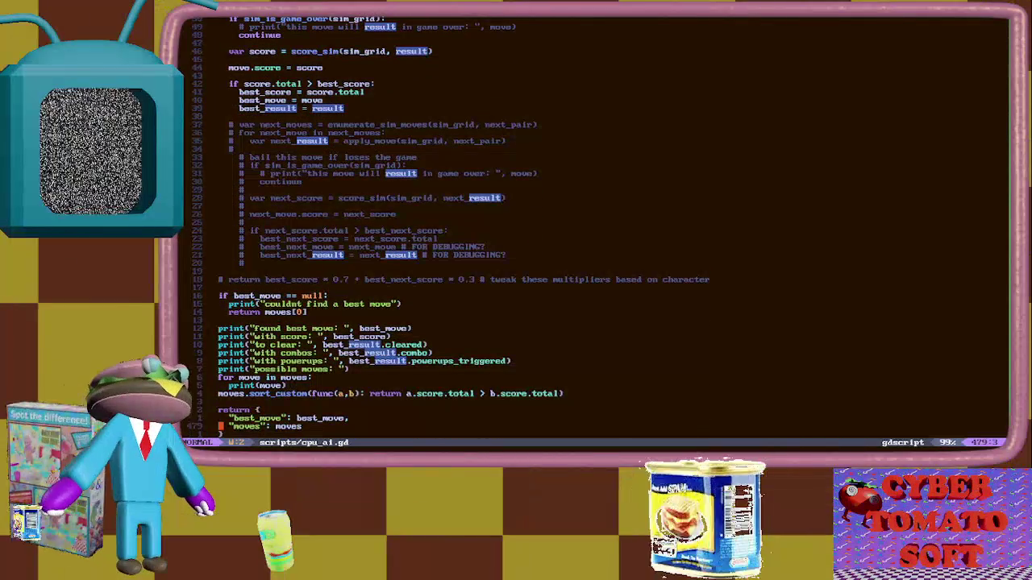
key("k")
key("k")
key("k")
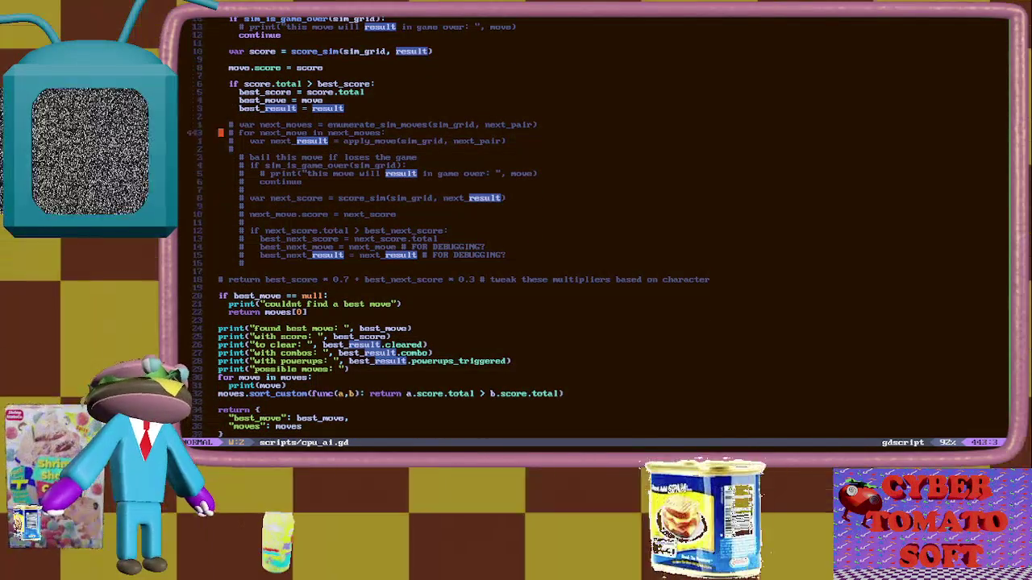
key("k")
key("k")
key("k")
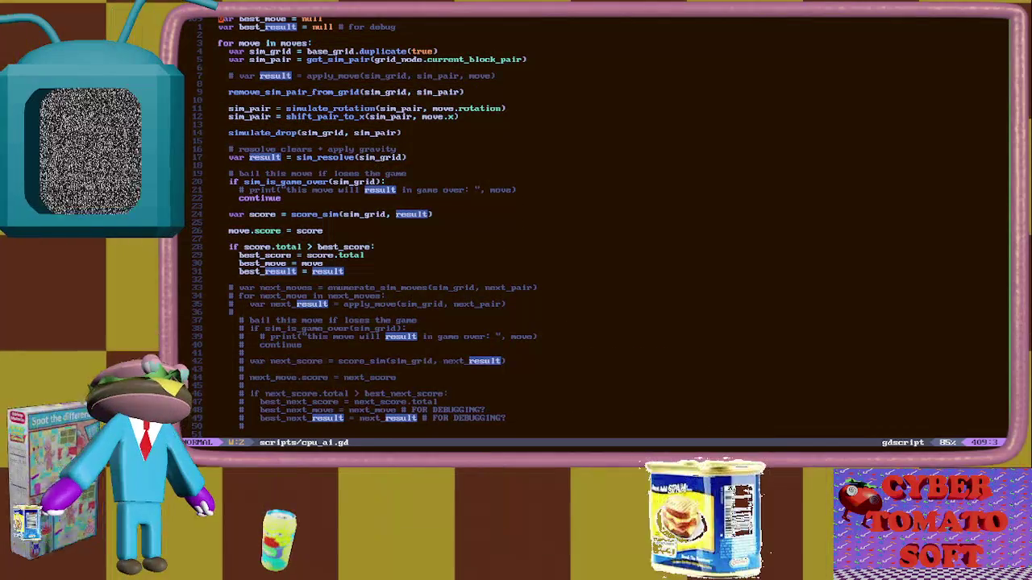
key("k")
key("k")
key("k")
key("k")
key("k")
key("k")
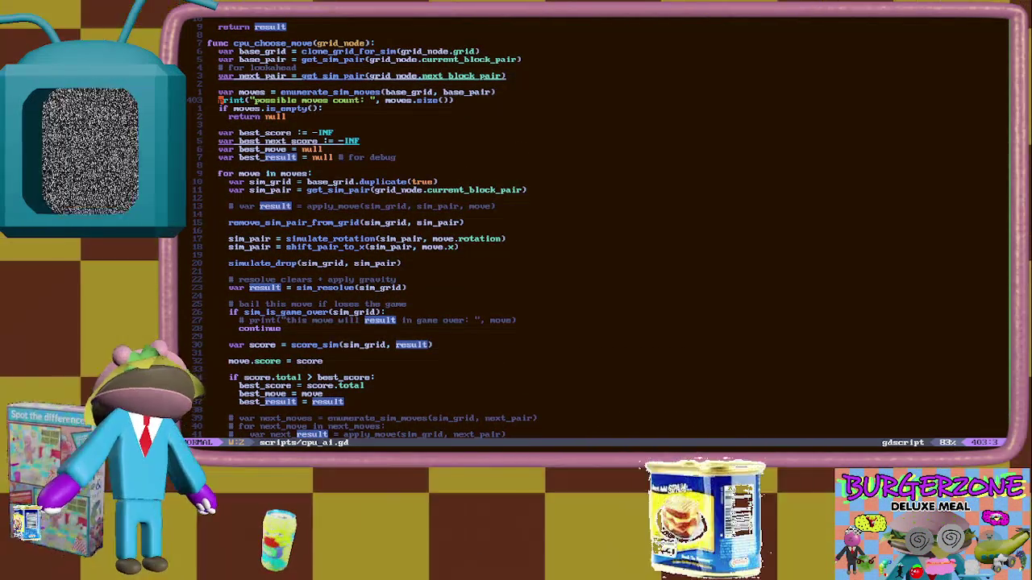
key("j")
key("j")
key("j")
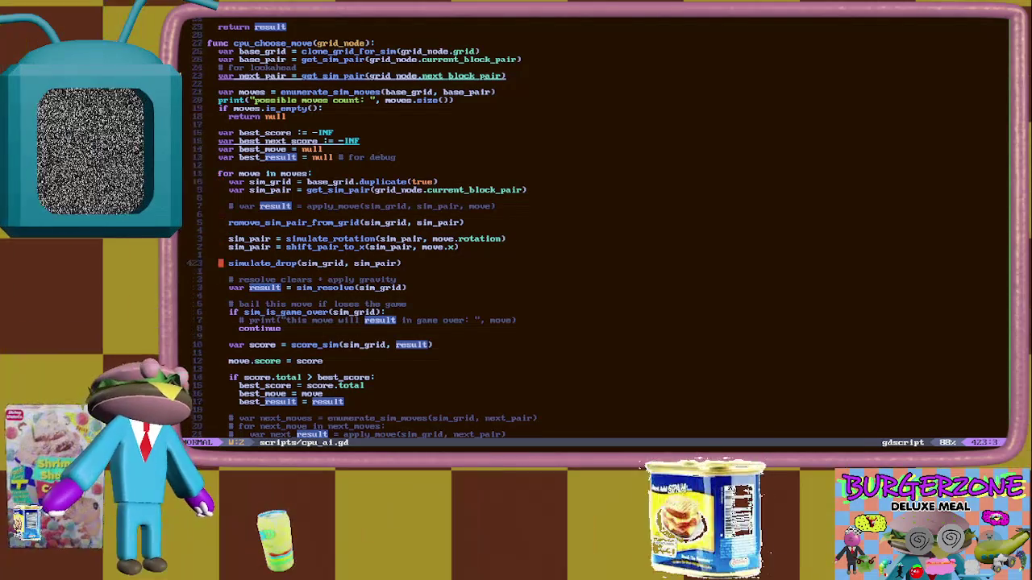
key("j")
key("j")
key("j")
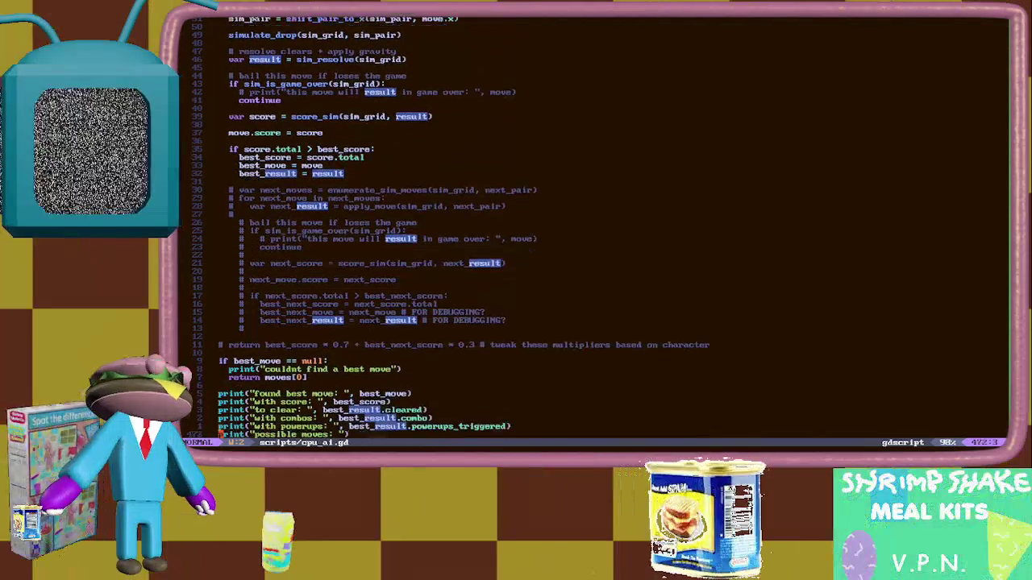
key("k")
key("k")
key("k")
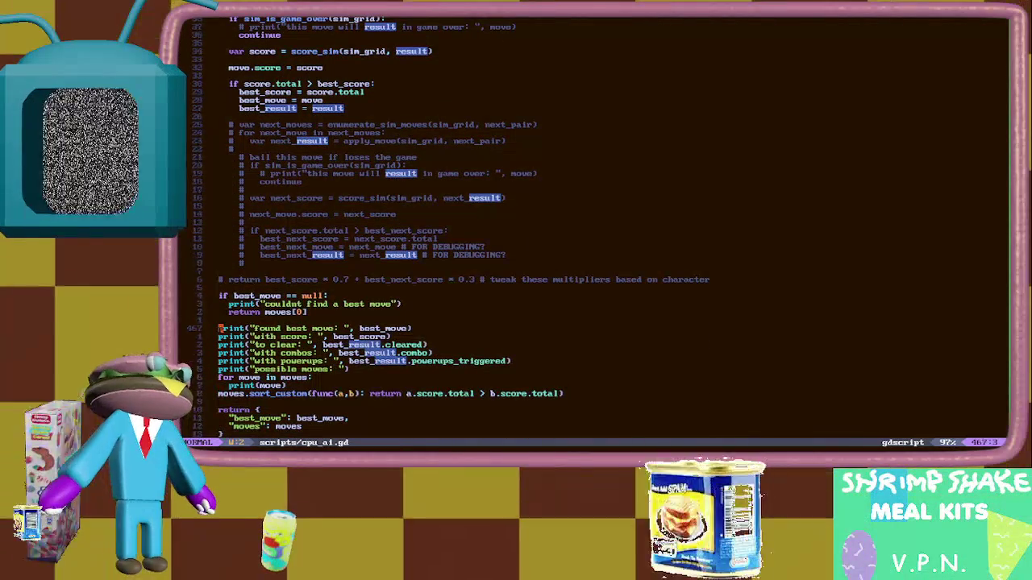
key("k")
key("k")
key("k")
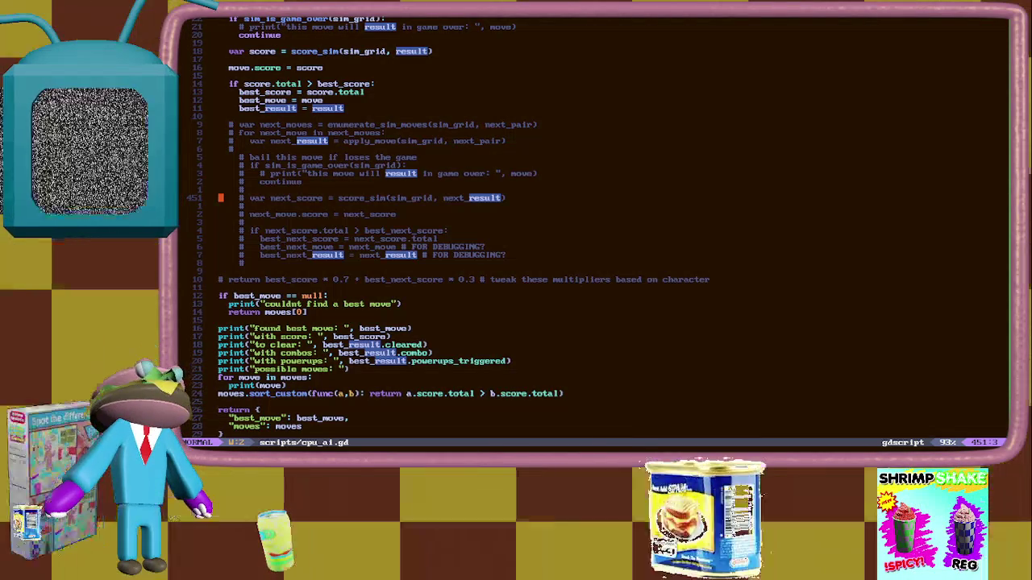
key("k")
key("k")
key("k")
key("k")
key("k")
key("k")
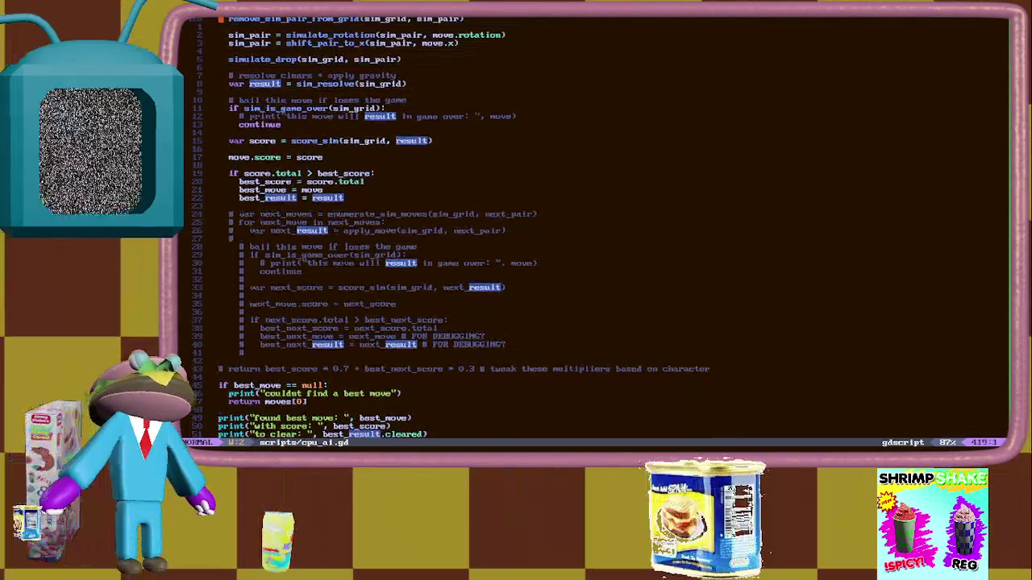
key("ctrl+y")
key("ctrl+y")
key("ctrl+y")
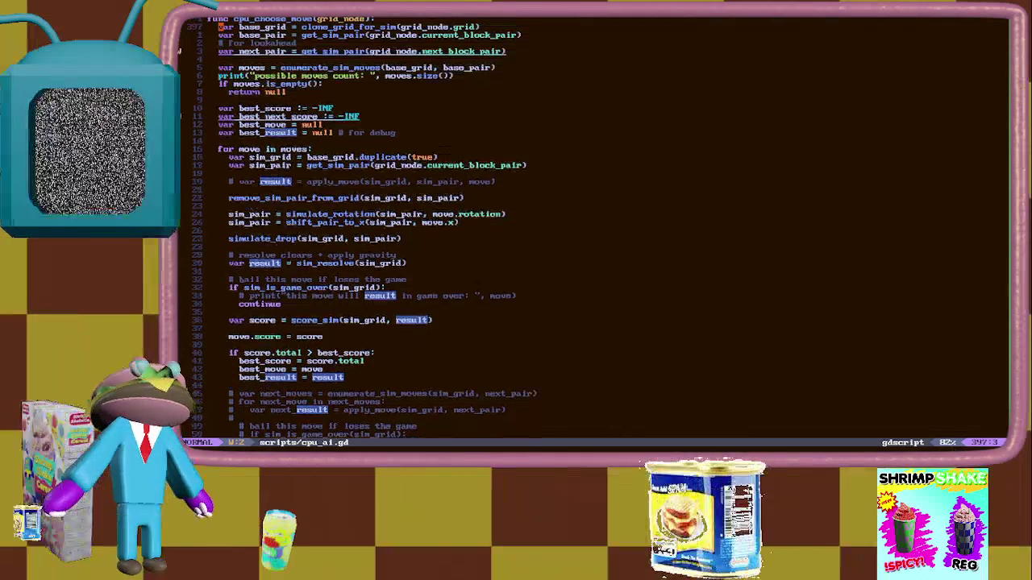
key("j")
key("j")
key("j")
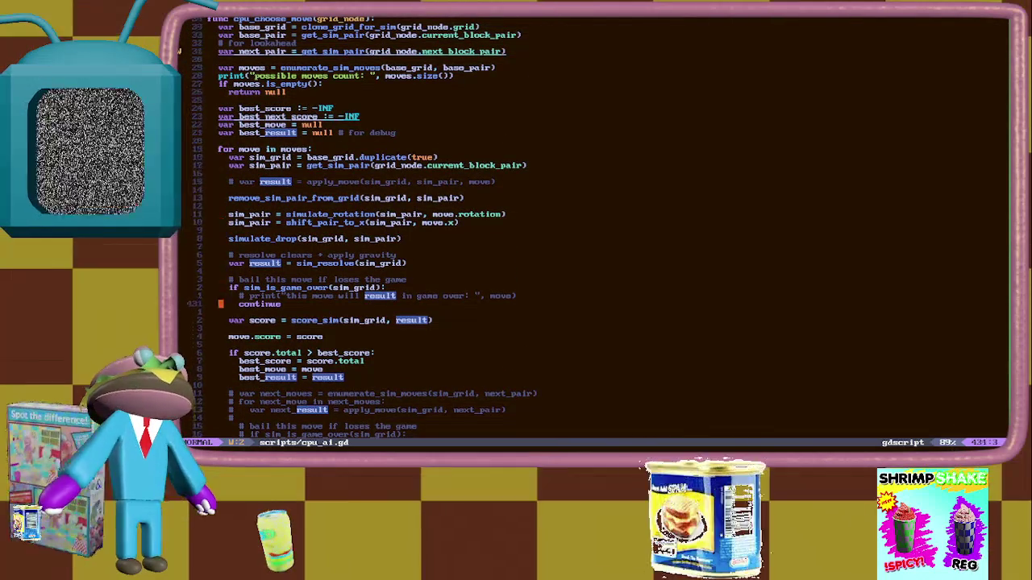
key("j")
key("j")
key("j")
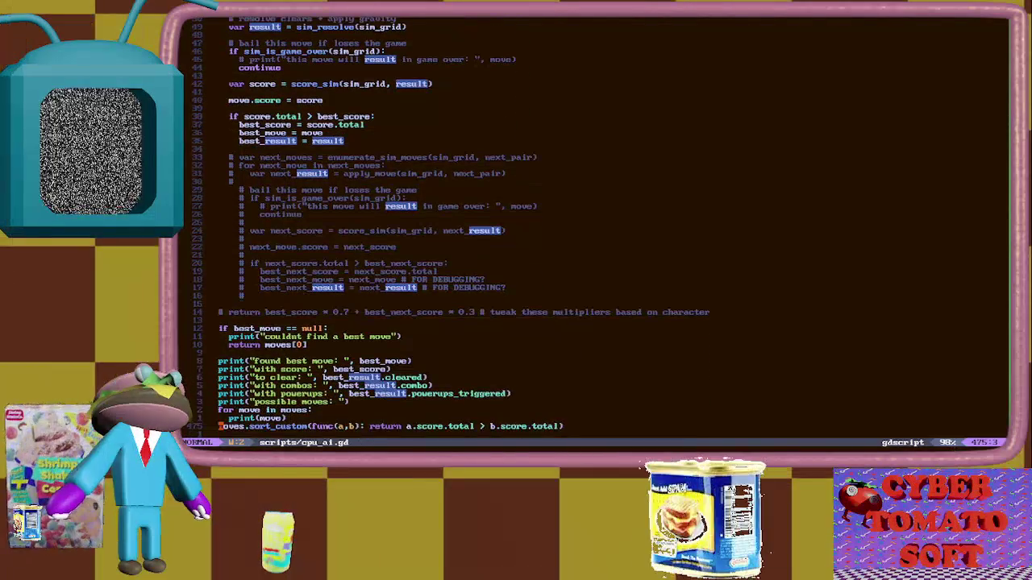
key("k")
key("k")
key("k")
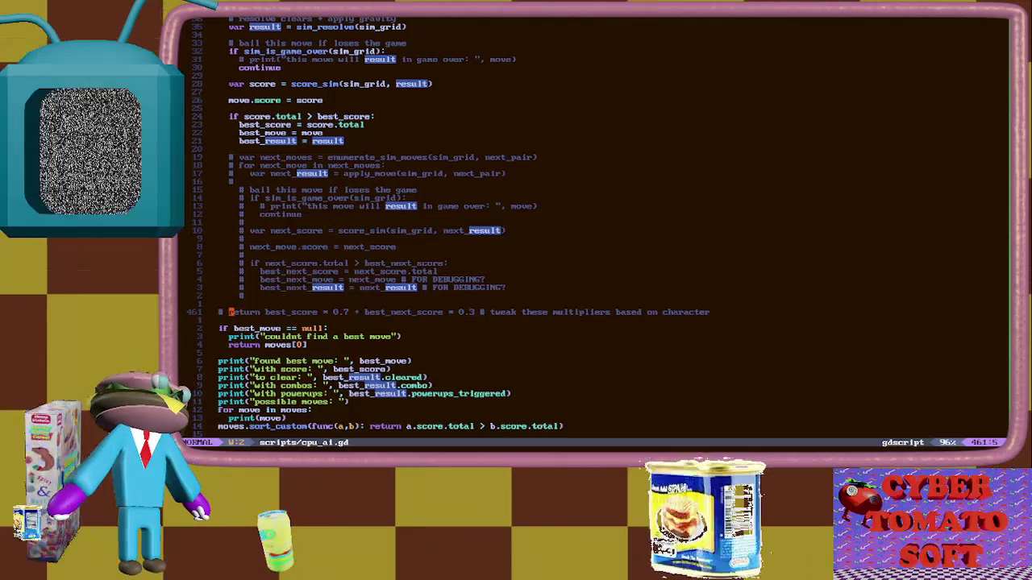
Replace 'return' with 'move.score =' on the commented best_score line and save cpu_ai.gd.
type("dwimove.score =")
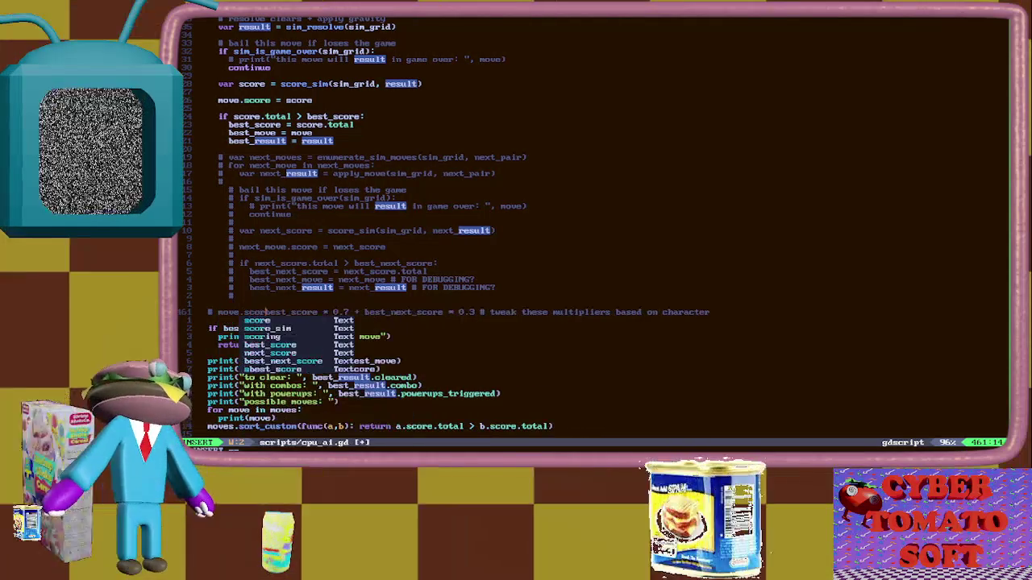
key("Escape")
key("asciicircum")
type(":w")
key("Return")
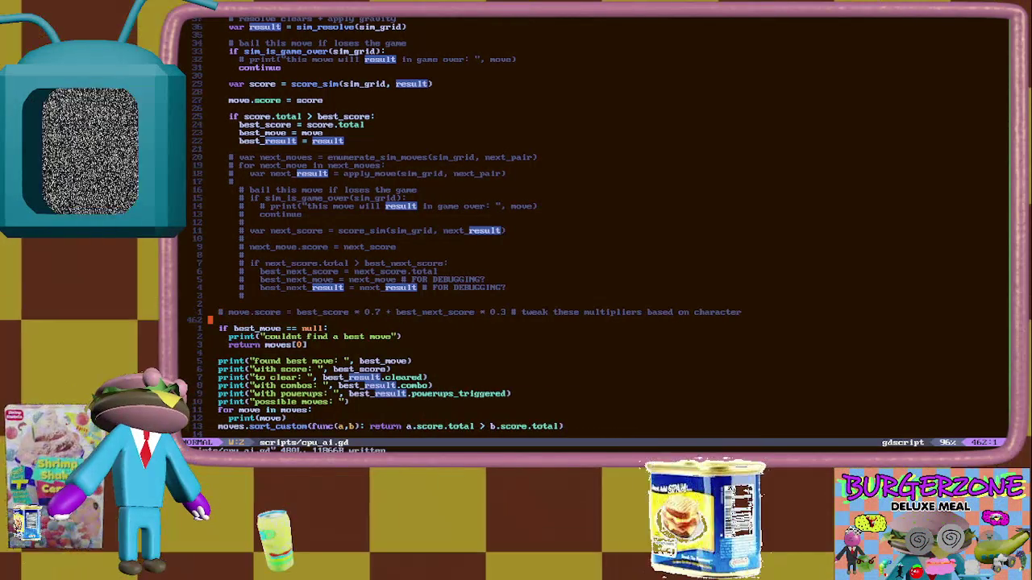
type("G:w")
key("Return")
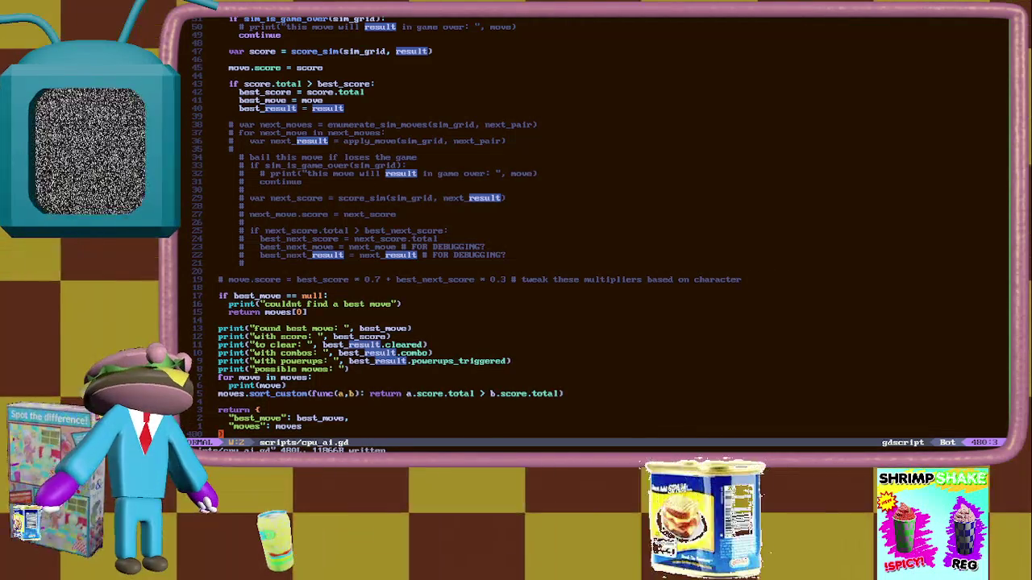
In the TODO list, add a '- [ ]' item for playthrough as different characters.
key("Tab")
key("Tab")
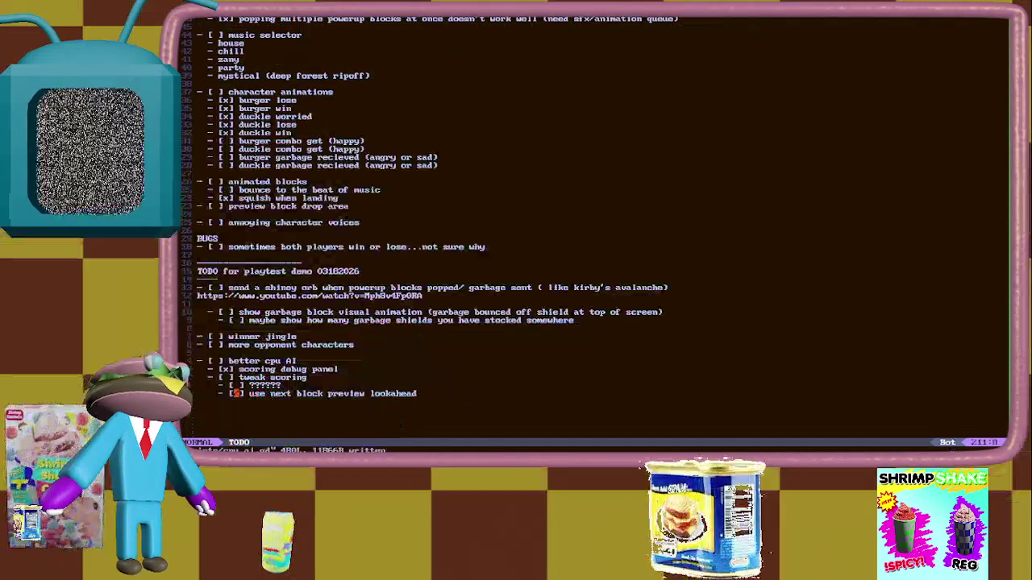
left_click(199, 385)
left_click(199, 271)
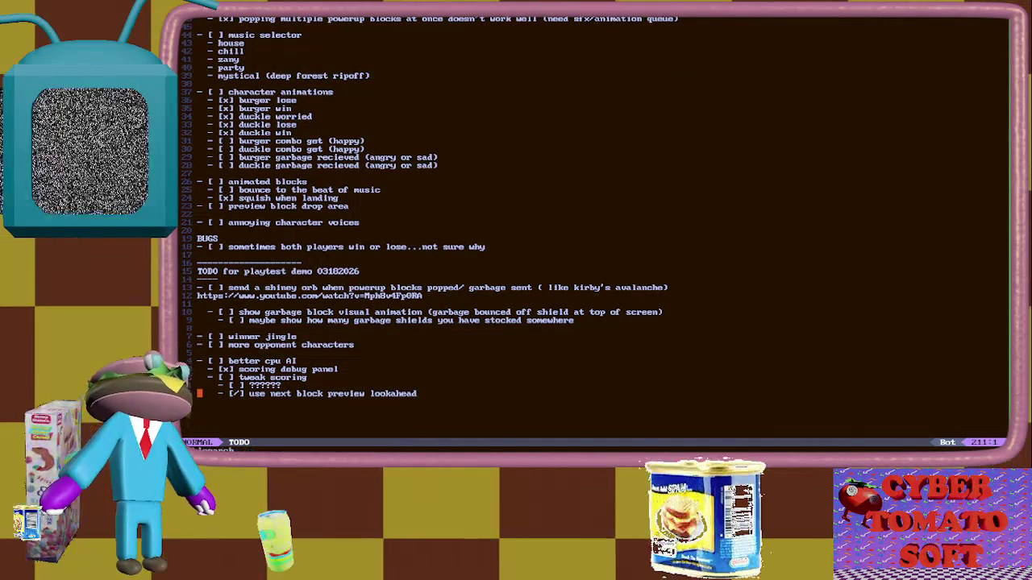
key("o")
key("Return")
type("- layth")
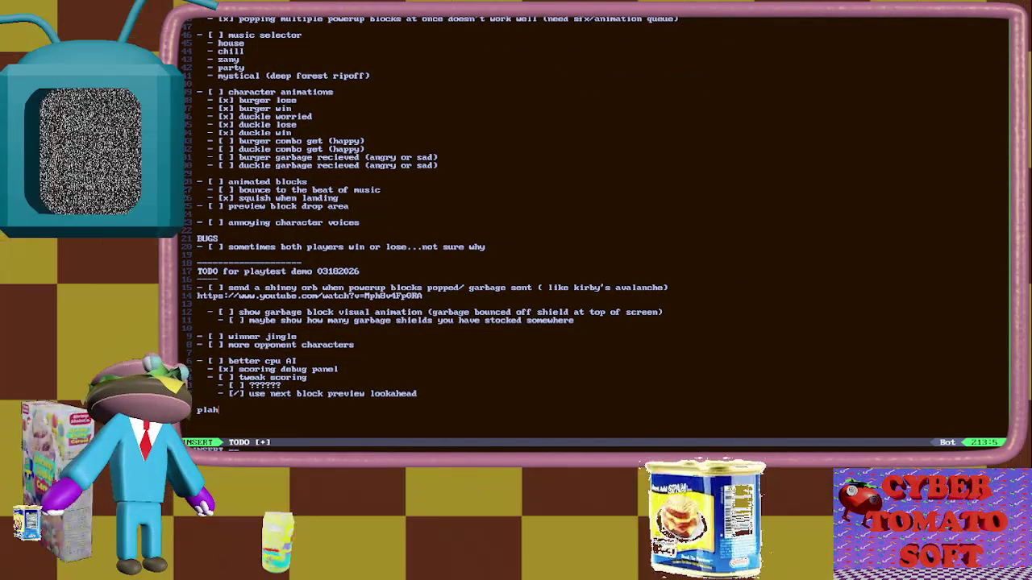
type("gh as different characters")
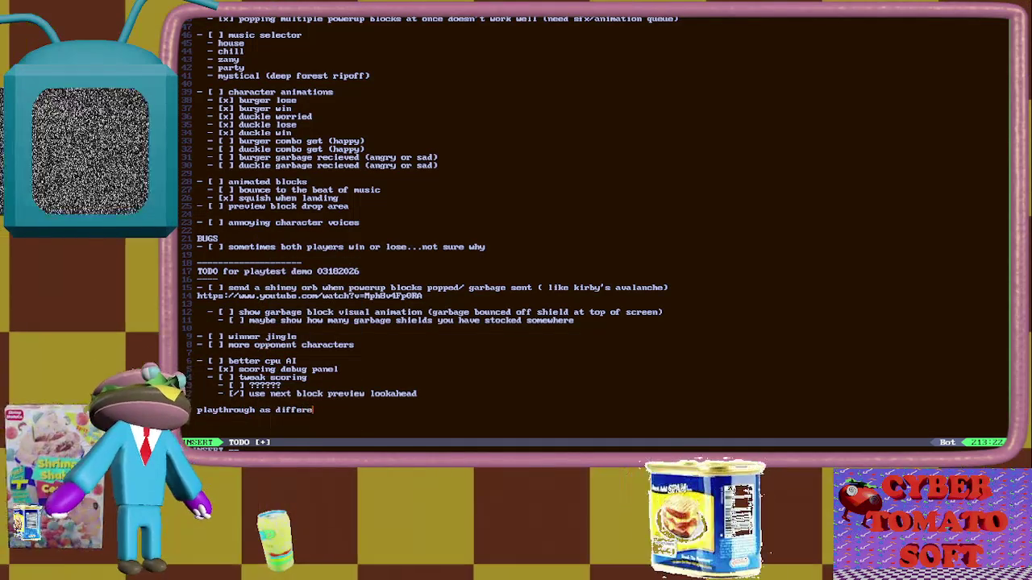
key("Home")
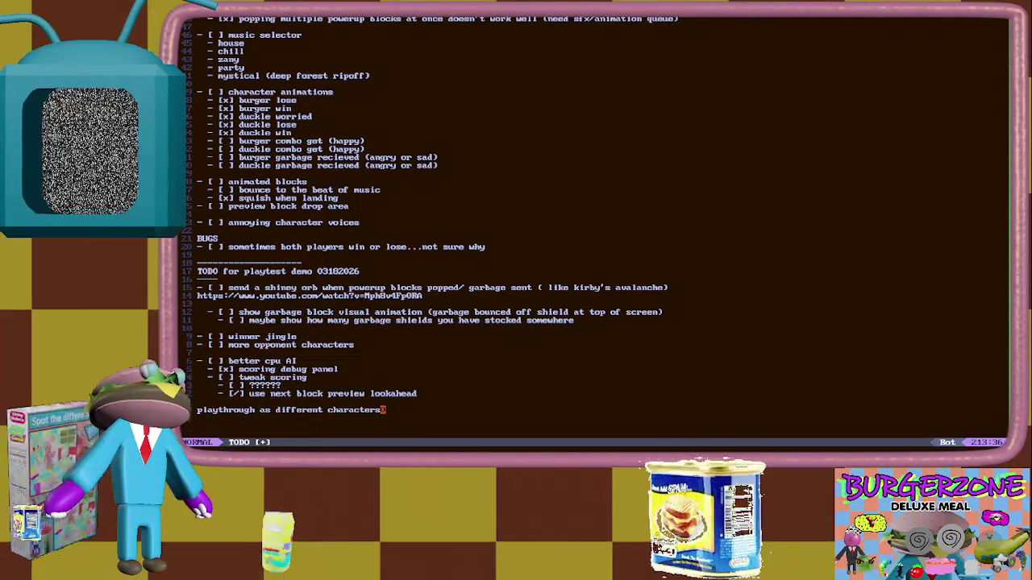
type("-  ")
type("[ ]")
key("Escape")
Add a 'different stats' sub-item under it and save the file.
type("-")
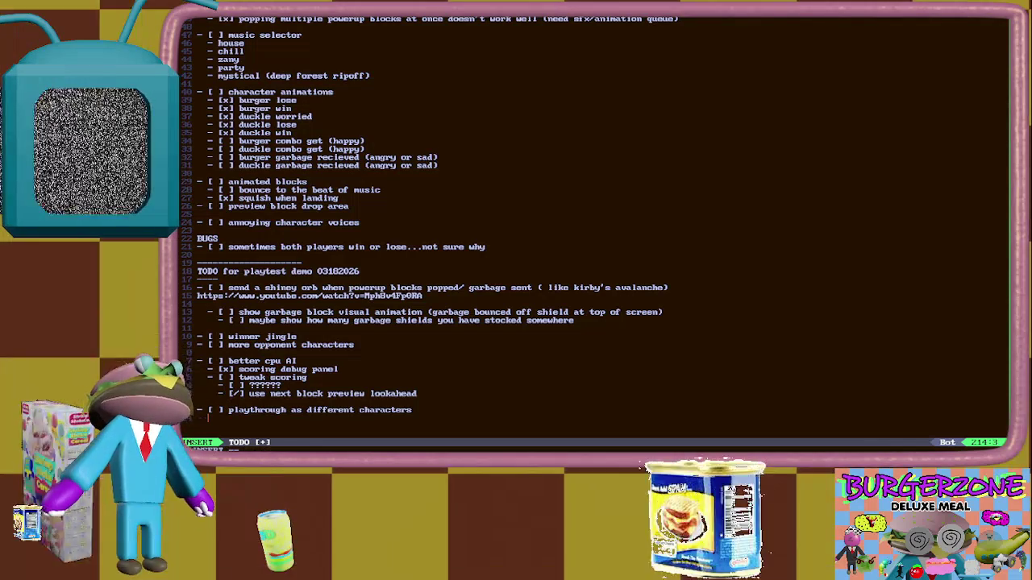
key("BackSpace")
type("- [")
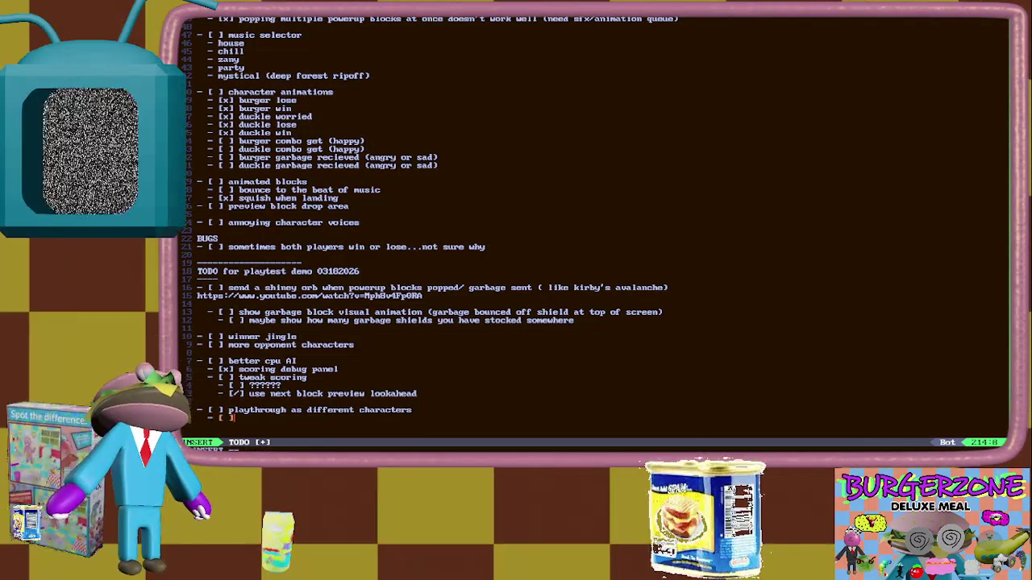
type("different st")
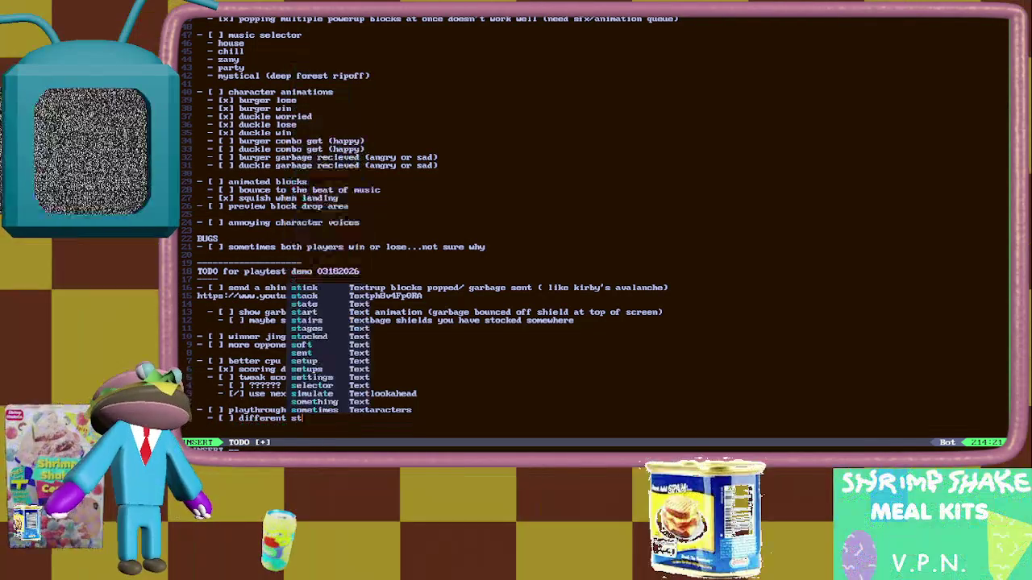
type("at")
key("Escape")
type(":w")
key("Return")
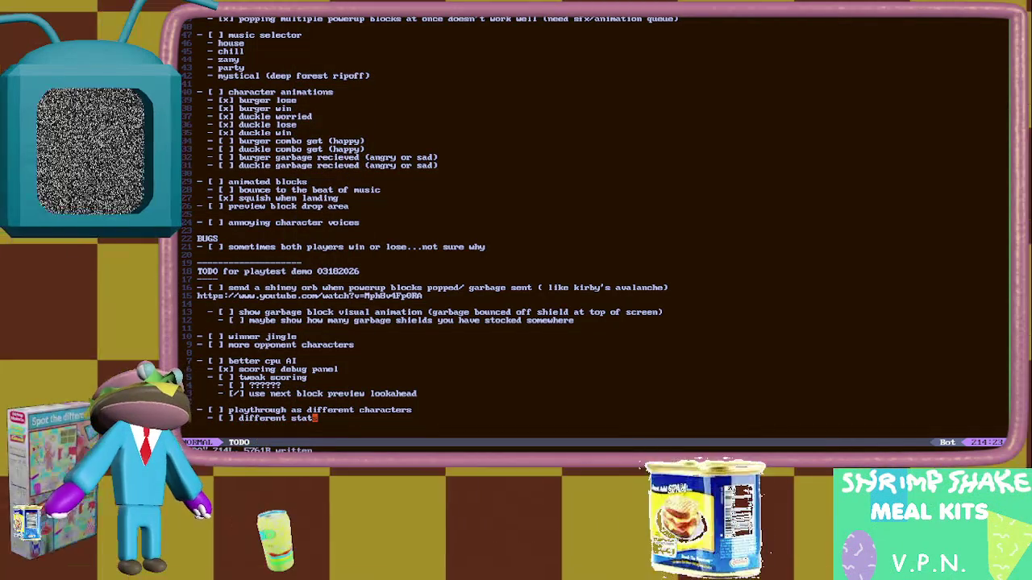
Add an indented '- [ ] lemoner' line below different stats and save.
key("0")
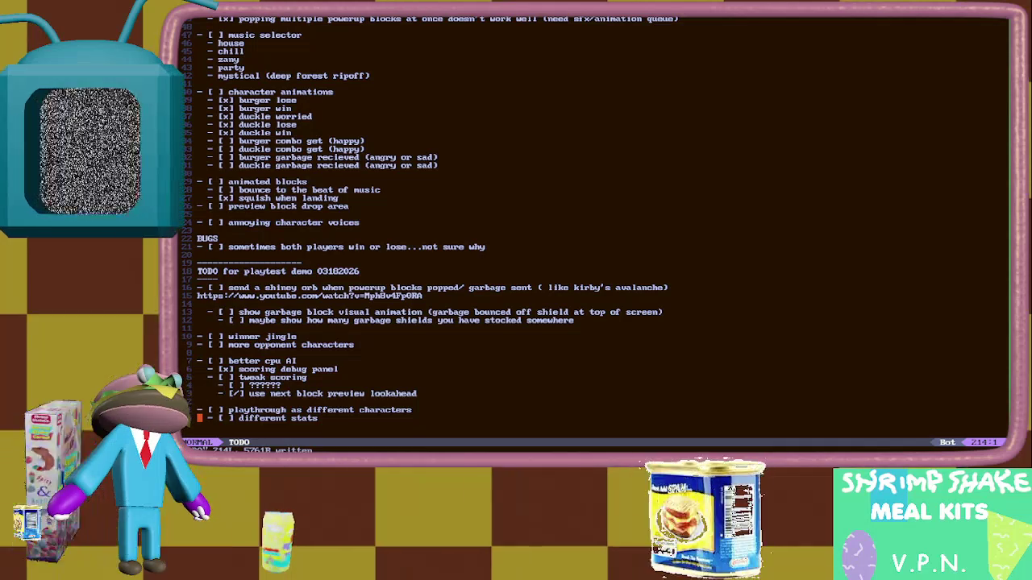
key("O")
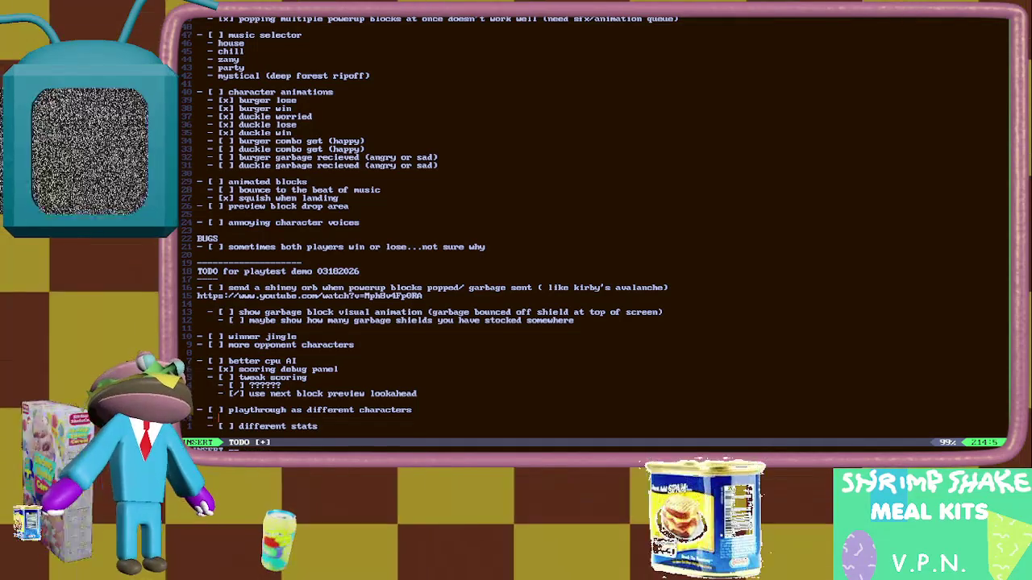
key("Escape")
key("d")
key("d")
key("o")
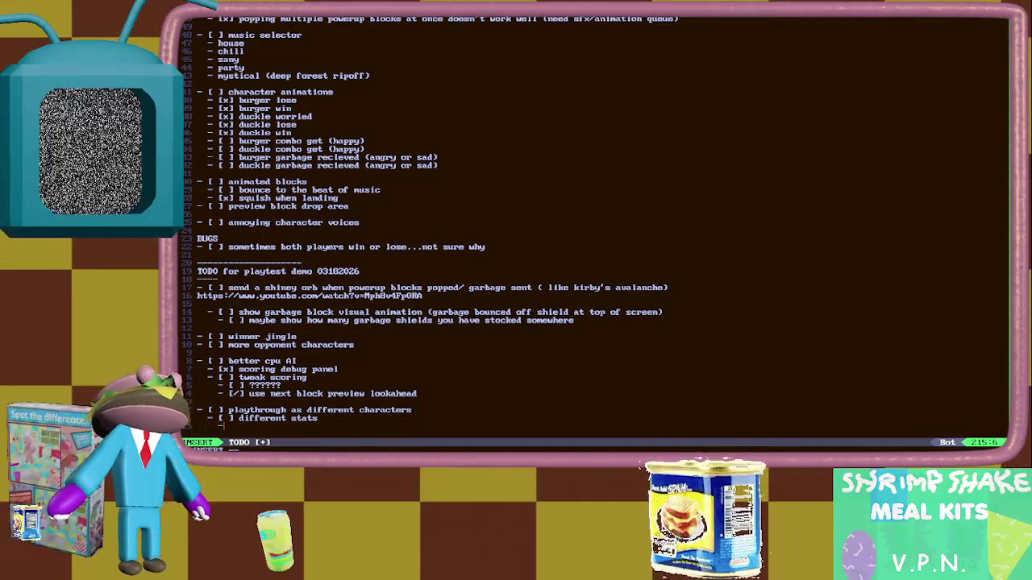
type("] lemoner")
key("Escape")
type(":w")
key("Return")
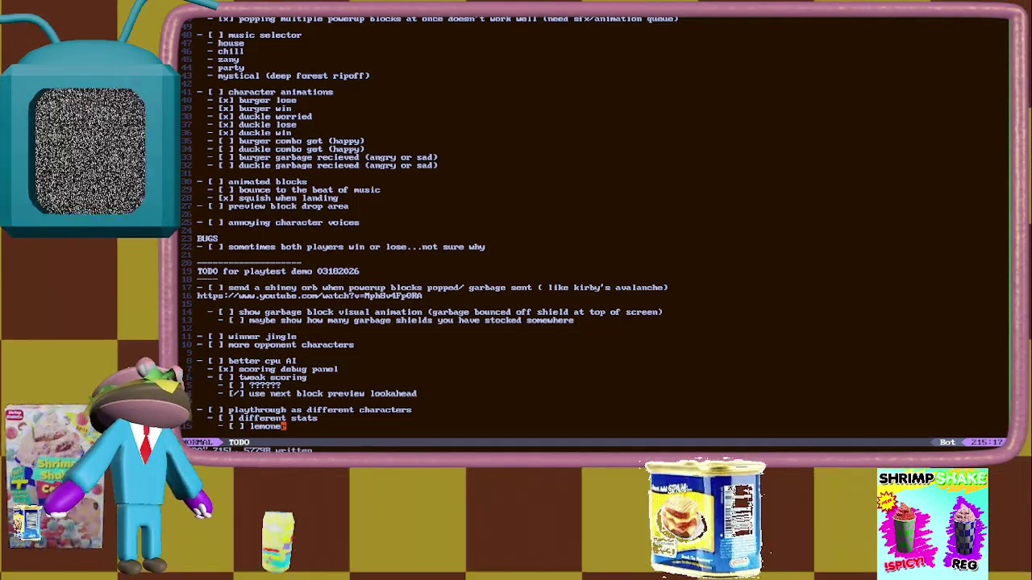
Add a second character line, 'grumby', under different stats and save.
type("Ar")
key("Return")
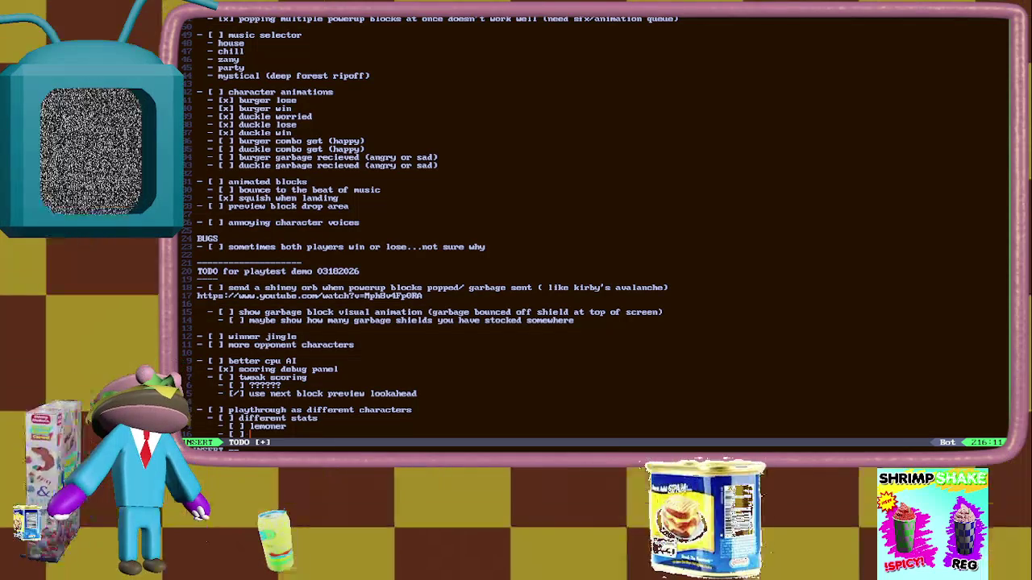
type(":w")
key("Return")
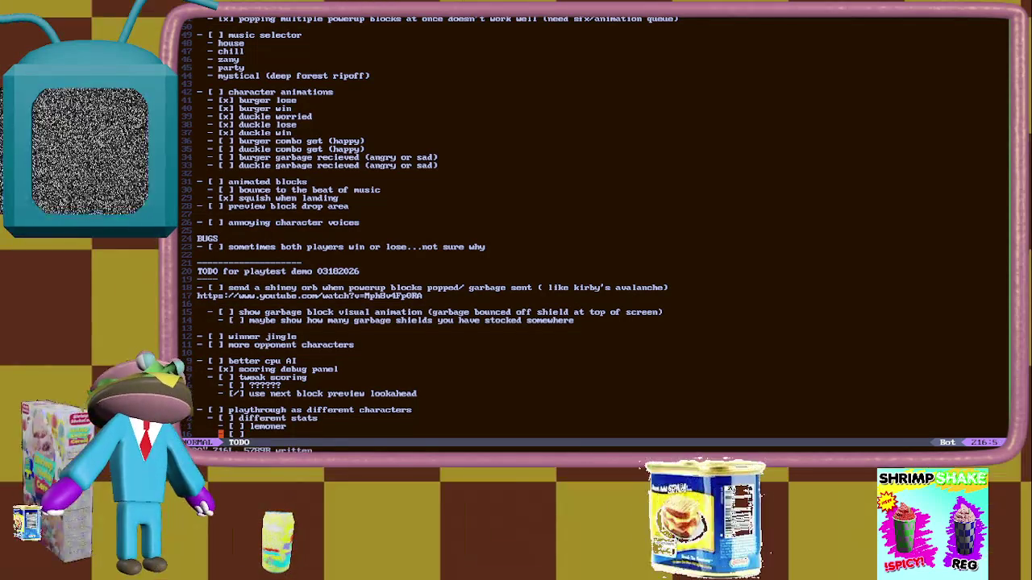
type("grumby")
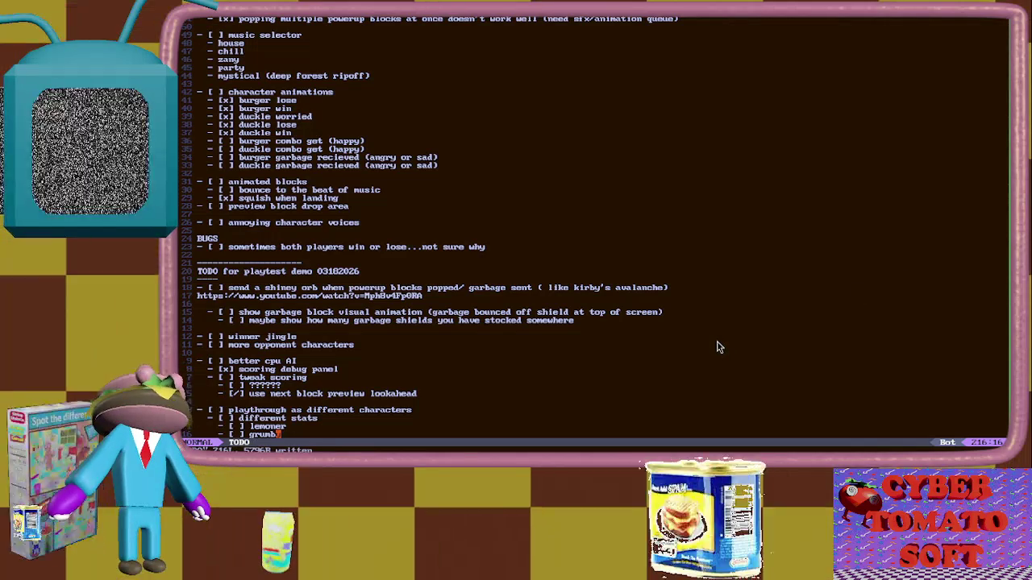
key("alt+Tab")
key("alt+Tab")
key("alt+Tab")
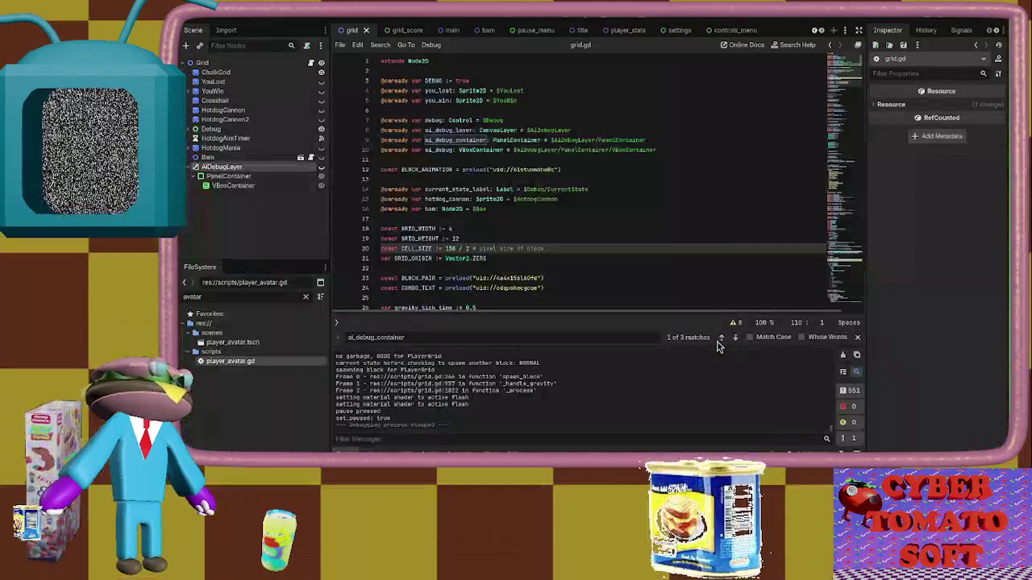
Run the project from the Godot editor with F5 and choose 1 PLAYER on the title menu.
key("alt+Tab")
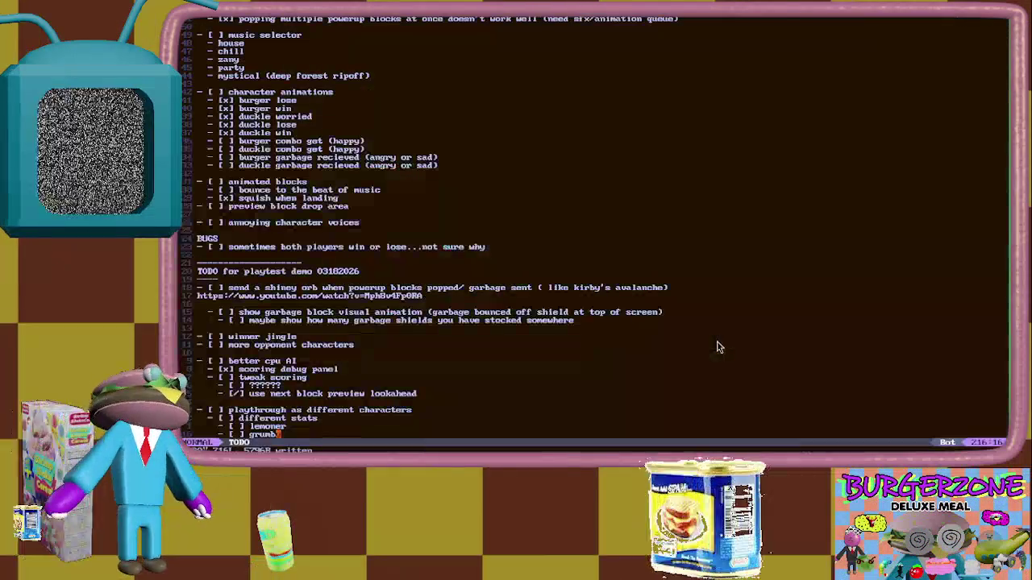
key("alt+Tab")
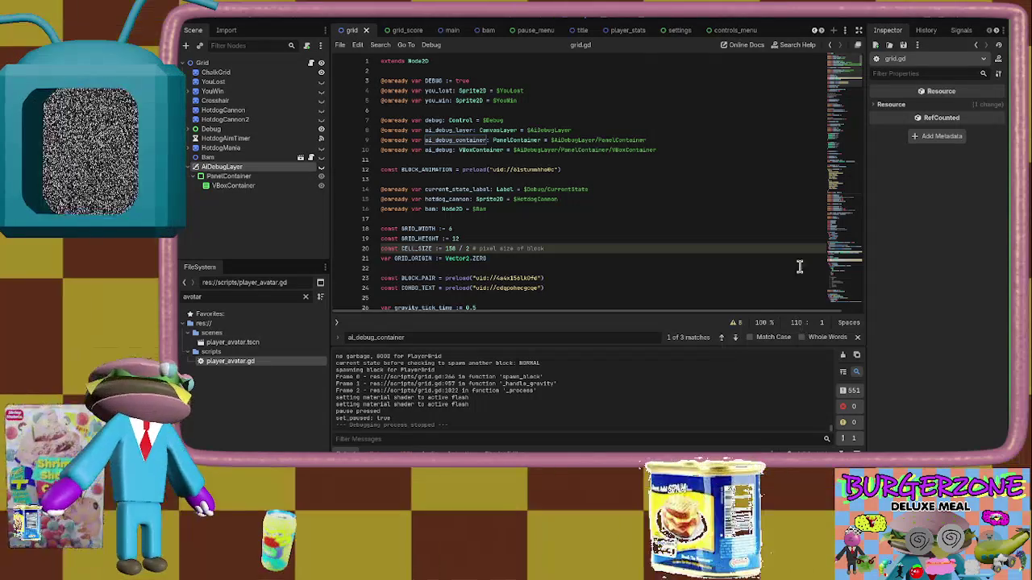
key("F5")
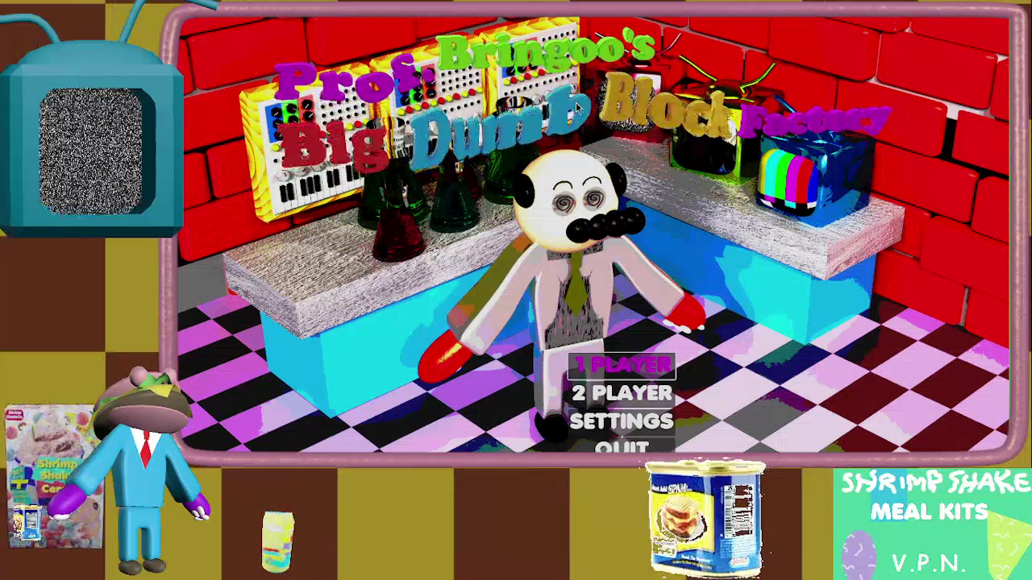
key("Return")
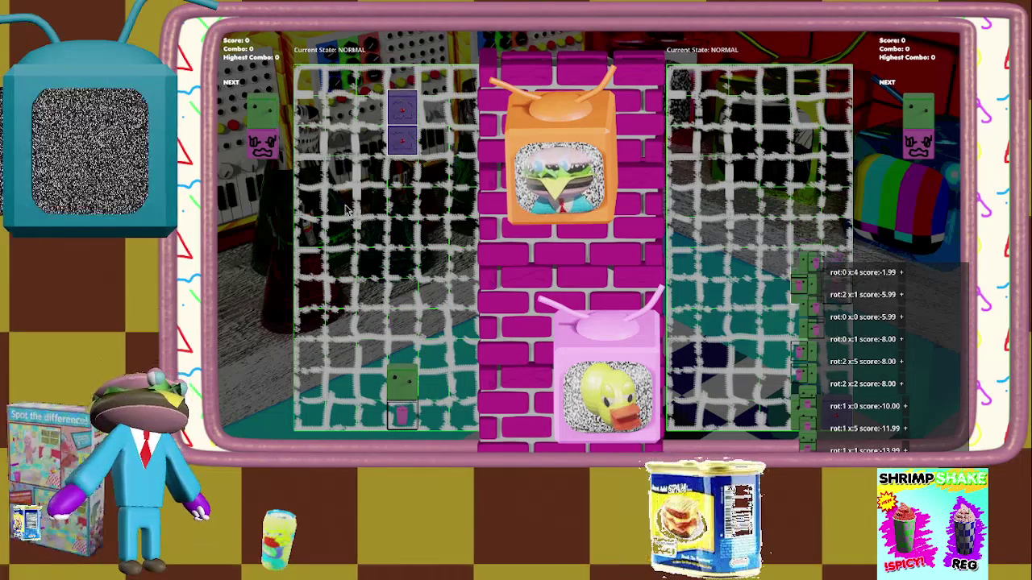
Play two pieces, pause, and expand the top 7.01 AI entry showing group_potential 27.0.
key("Left")
key("Left")
key("Left")
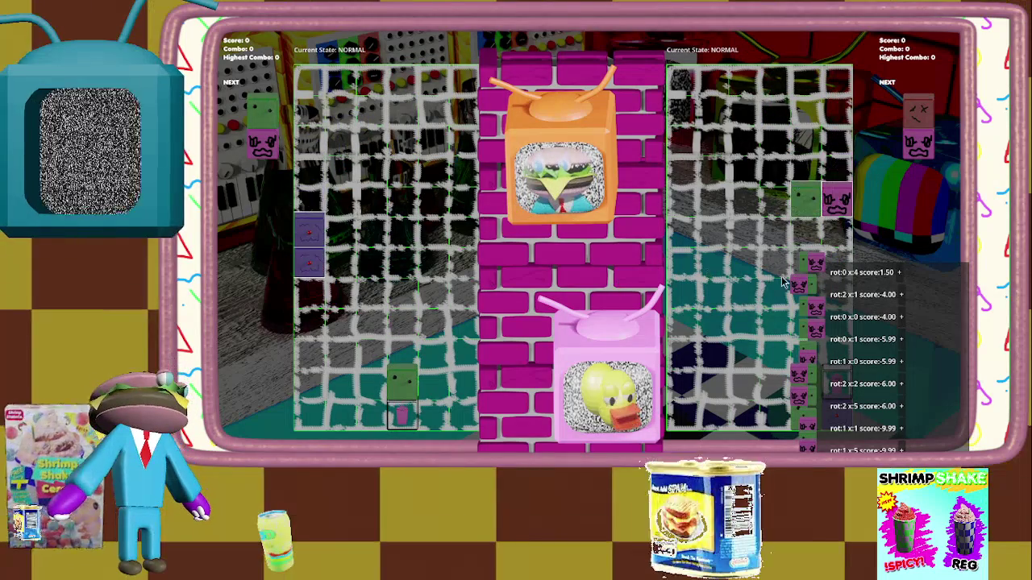
mouse_move(903, 278)
key("Escape")
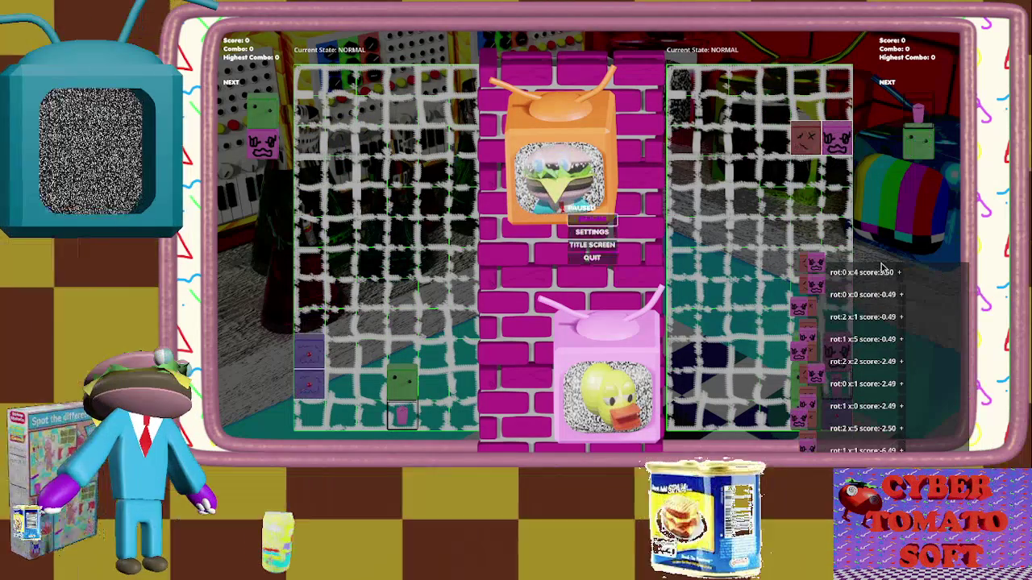
key("Escape")
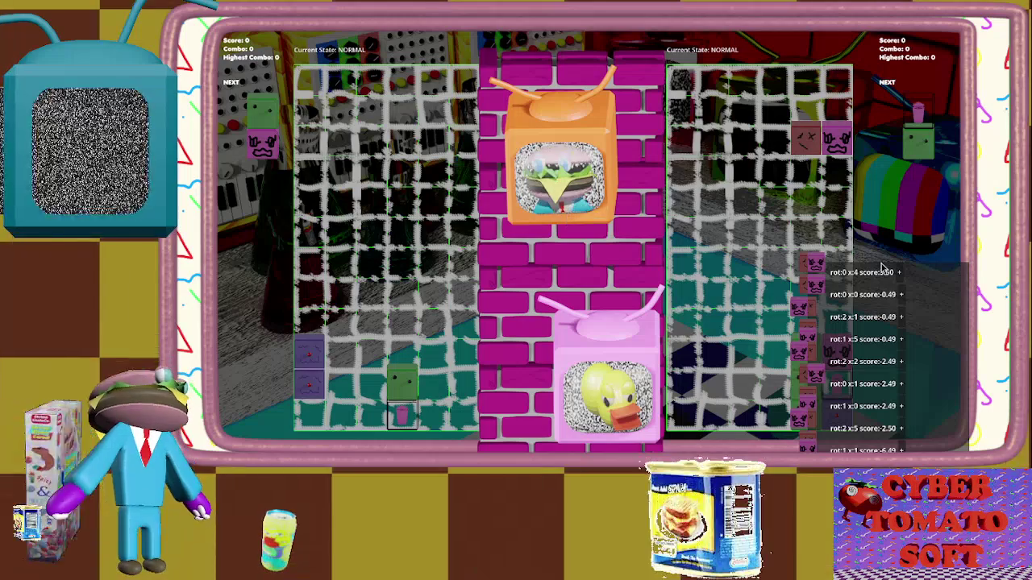
key("Left")
key("Left")
key("Left")
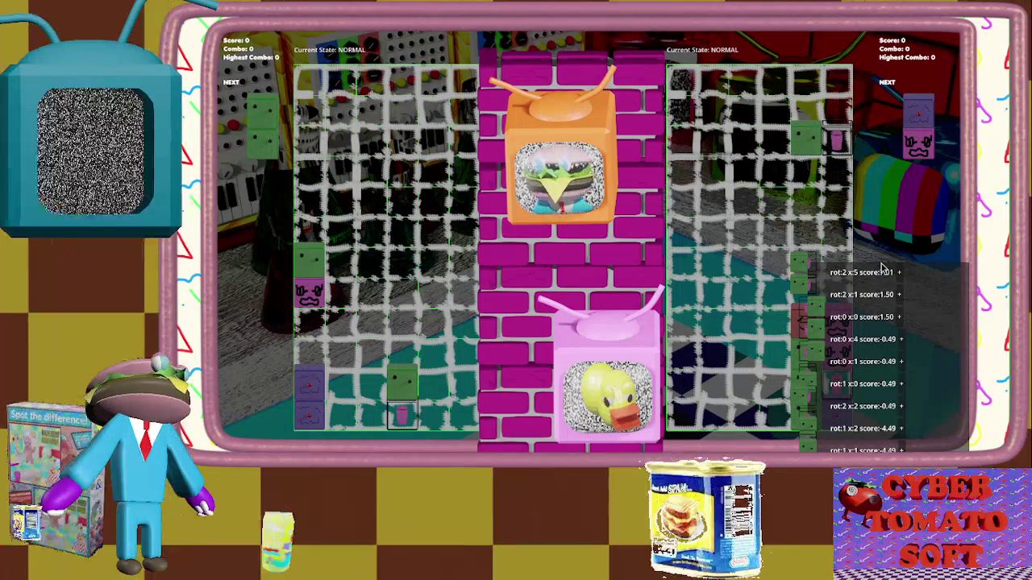
key("Escape")
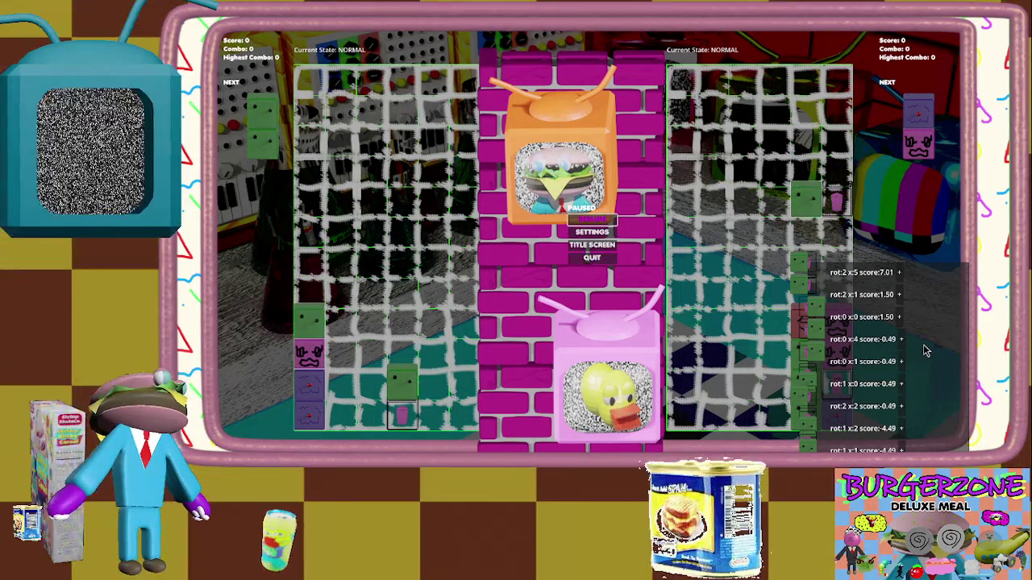
left_click(900, 272)
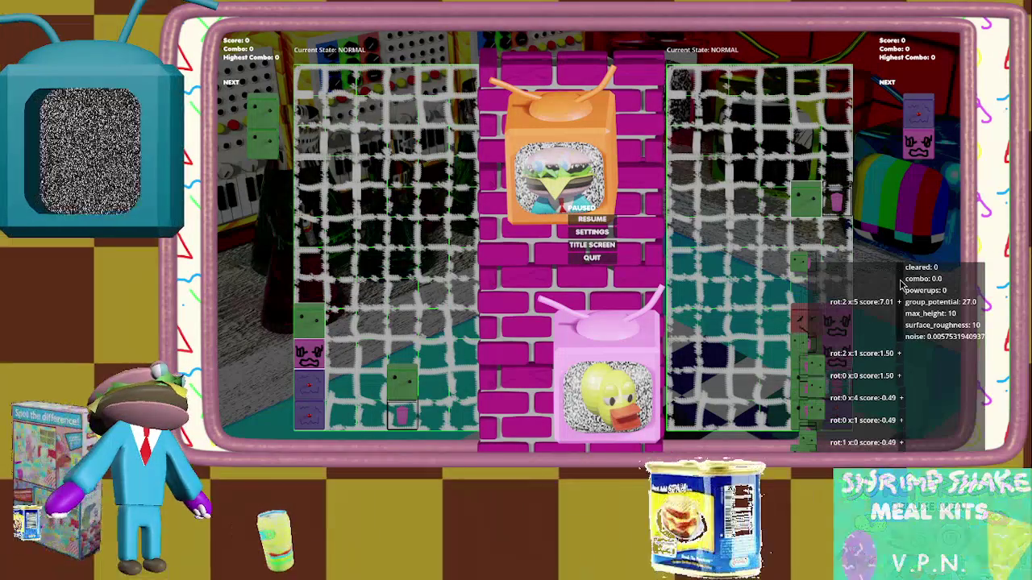
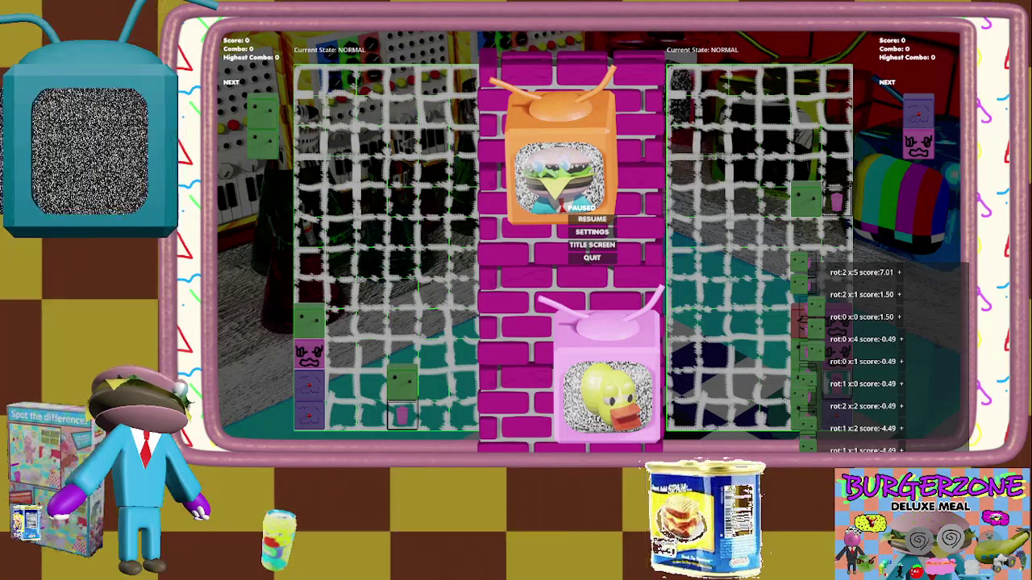
Return to the Godot editor, enlarge the Output panel and select the logged move scores.
key("alt+Tab")
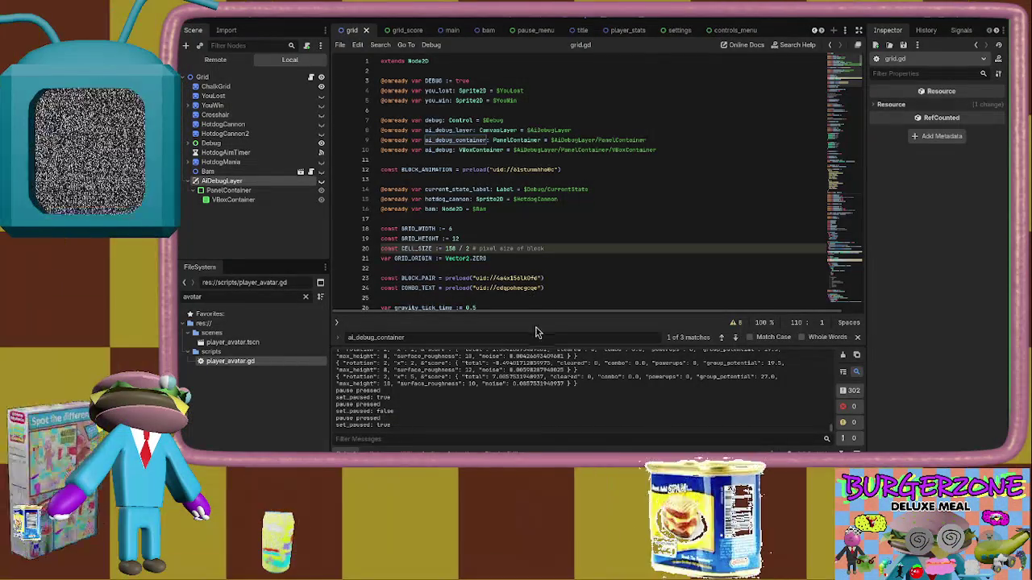
mouse_move(539, 345)
left_mouse_down()
mouse_move(541, 169)
mouse_move(531, 203)
left_mouse_up()
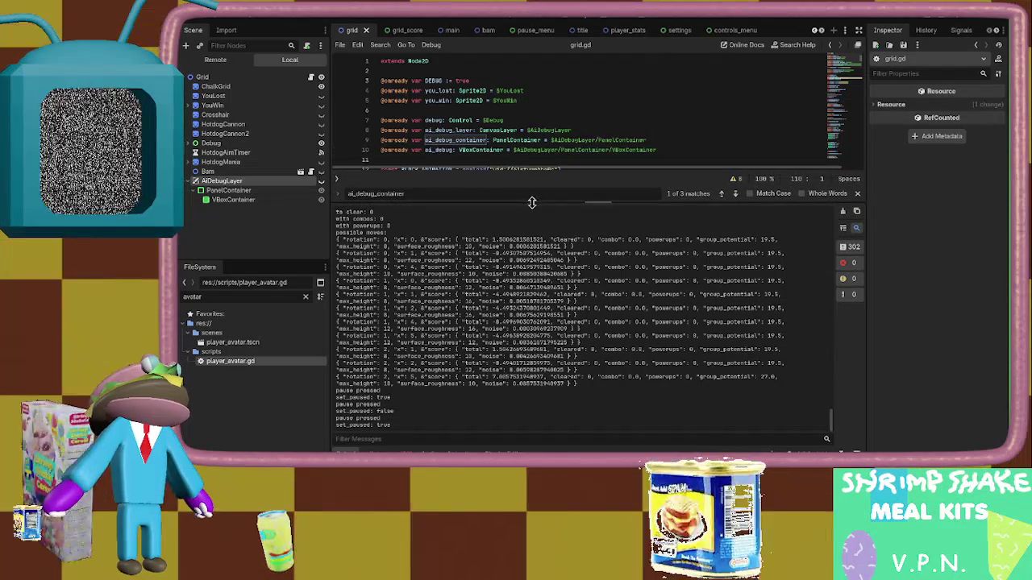
mouse_move(342, 241)
left_mouse_down()
mouse_move(564, 297)
mouse_move(631, 385)
mouse_move(573, 230)
left_mouse_up()
Reselect a block of the AI's move-score lines in the output log to read them.
left_click(630, 388)
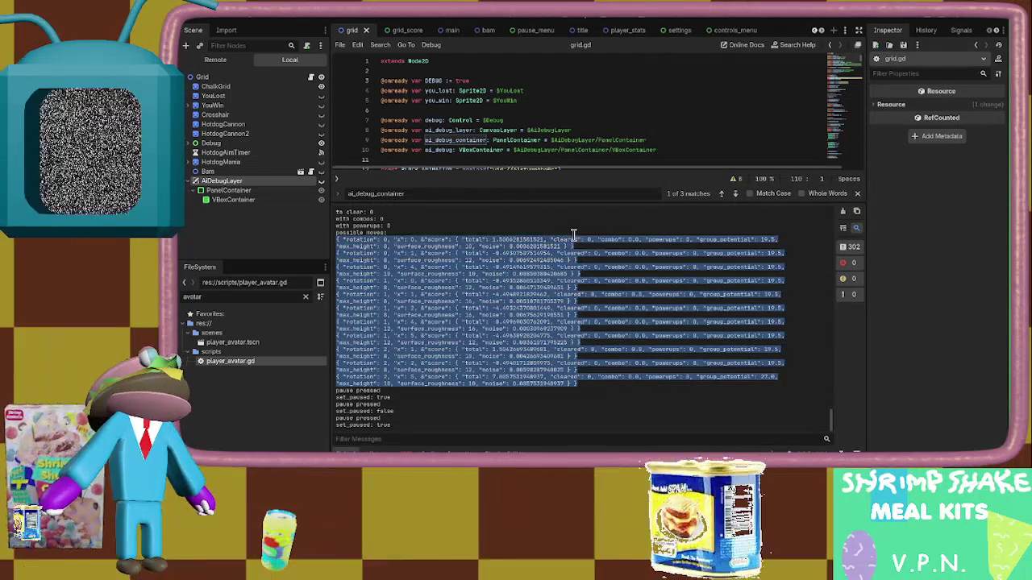
left_click(614, 398)
mouse_move(611, 384)
left_mouse_down()
mouse_move(606, 237)
mouse_move(597, 236)
left_mouse_up()
left_click(594, 237)
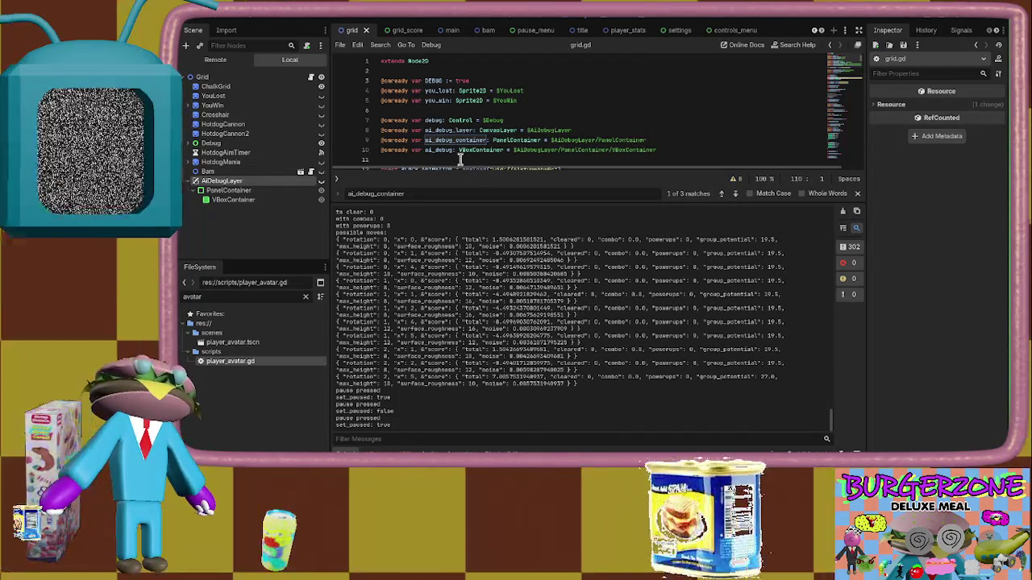
Glance at the Vim TODO file and Firefox, then return to the paused game.
key("alt+Tab")
key("alt+Tab")
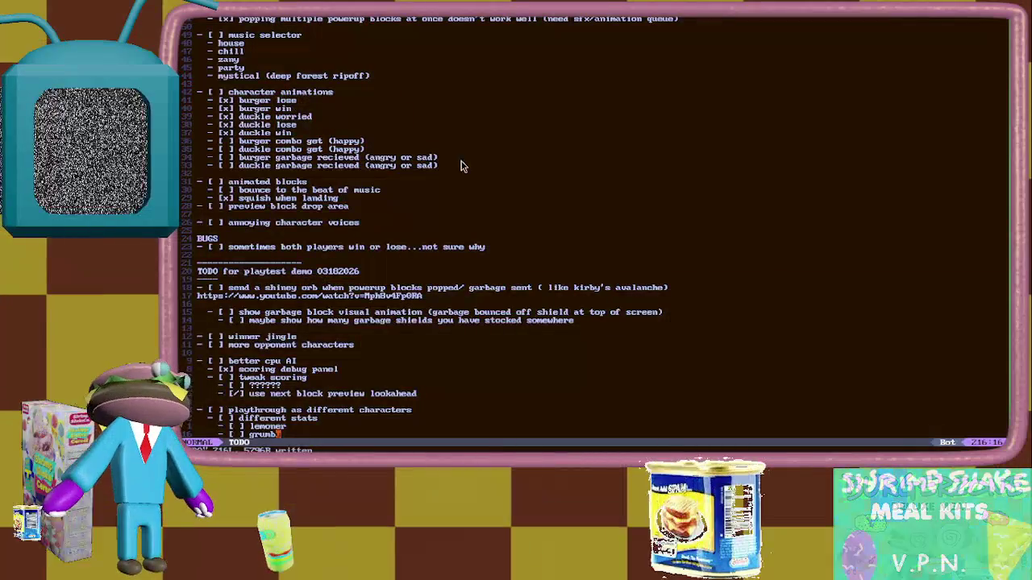
key("alt+Tab")
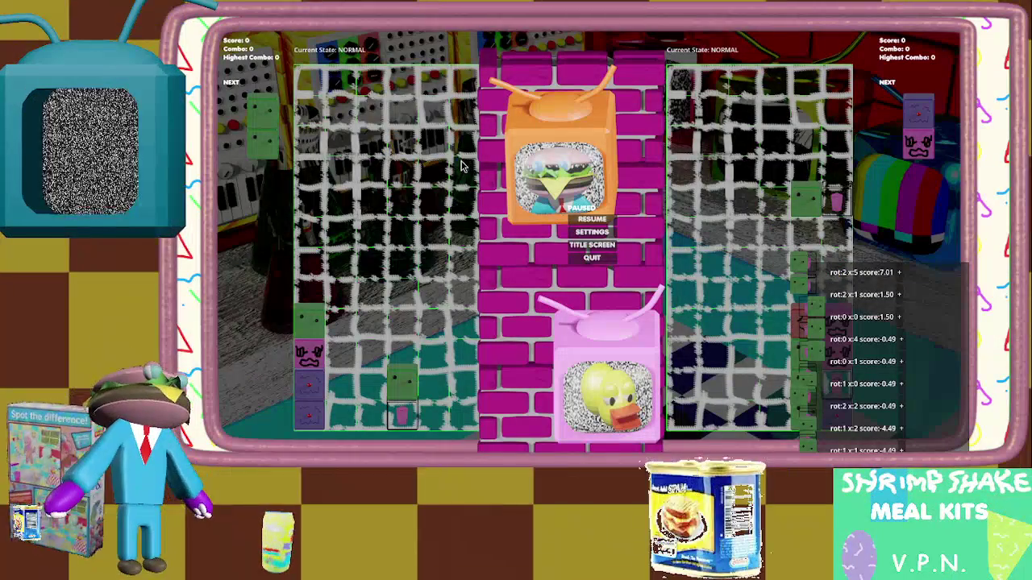
key("alt+Tab")
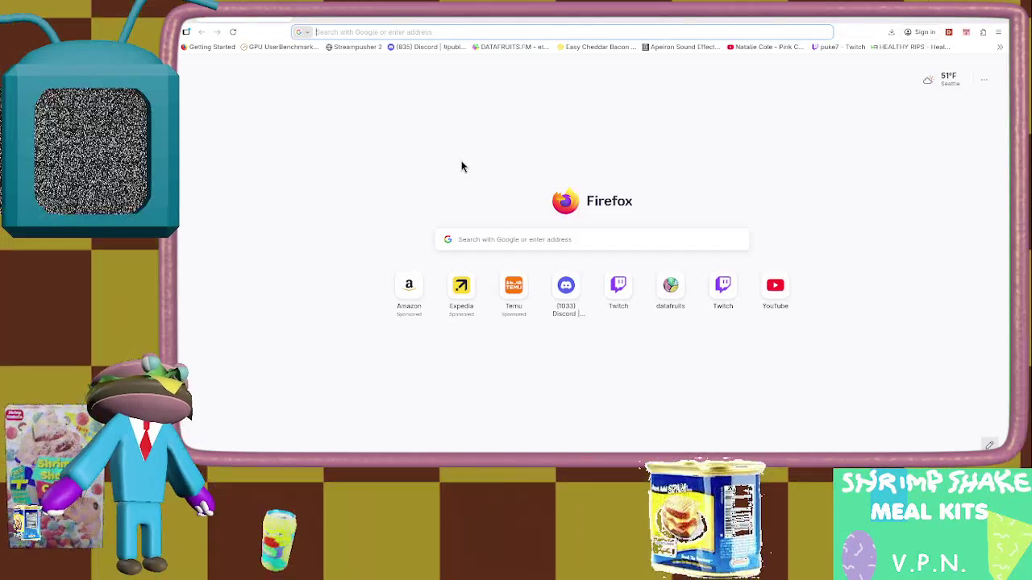
key("alt+Tab")
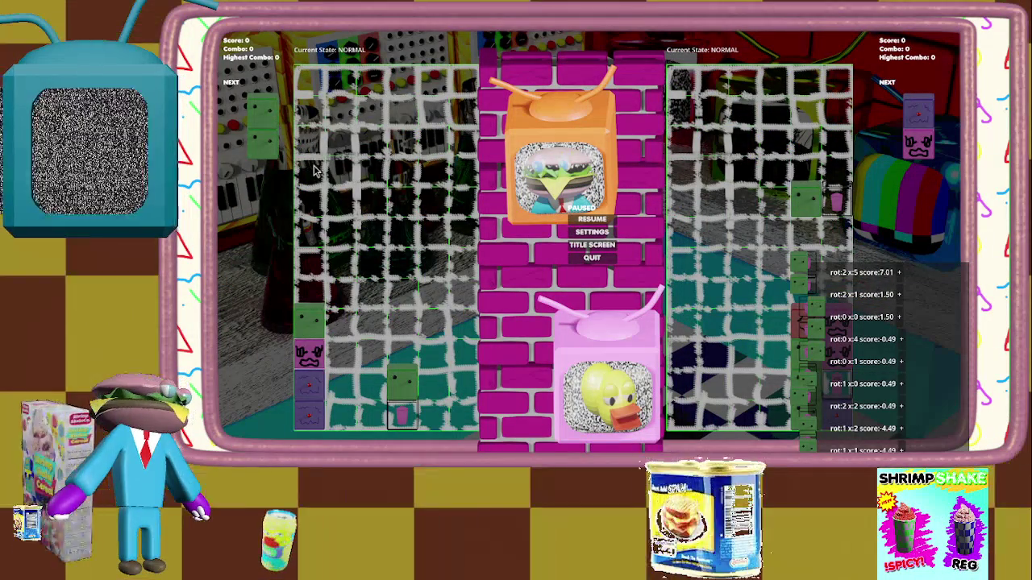
key("Return")
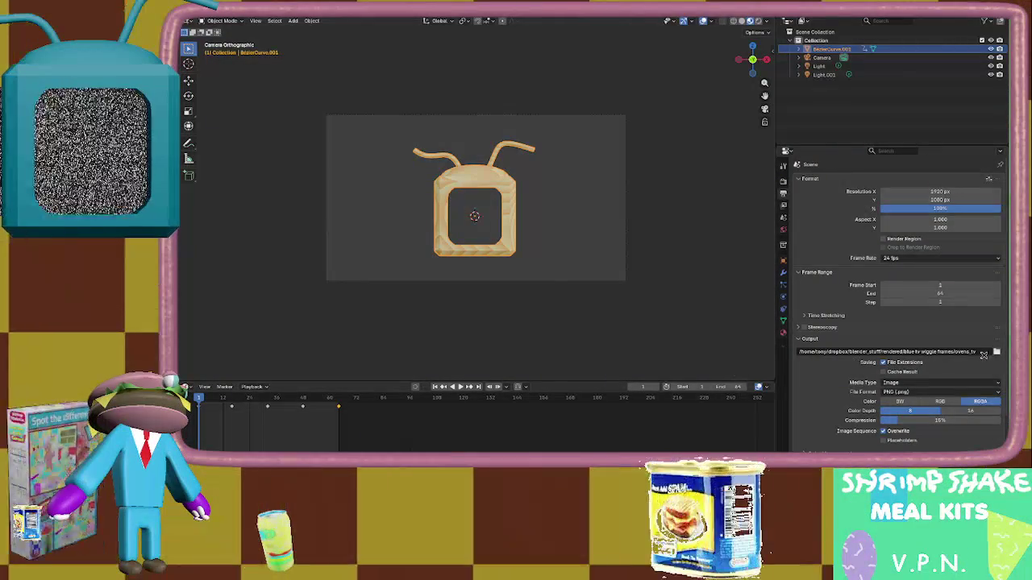
Verify the output path points to ovens_tv frames in 'blue tv wiggle frames' and accept.
left_click(996, 352)
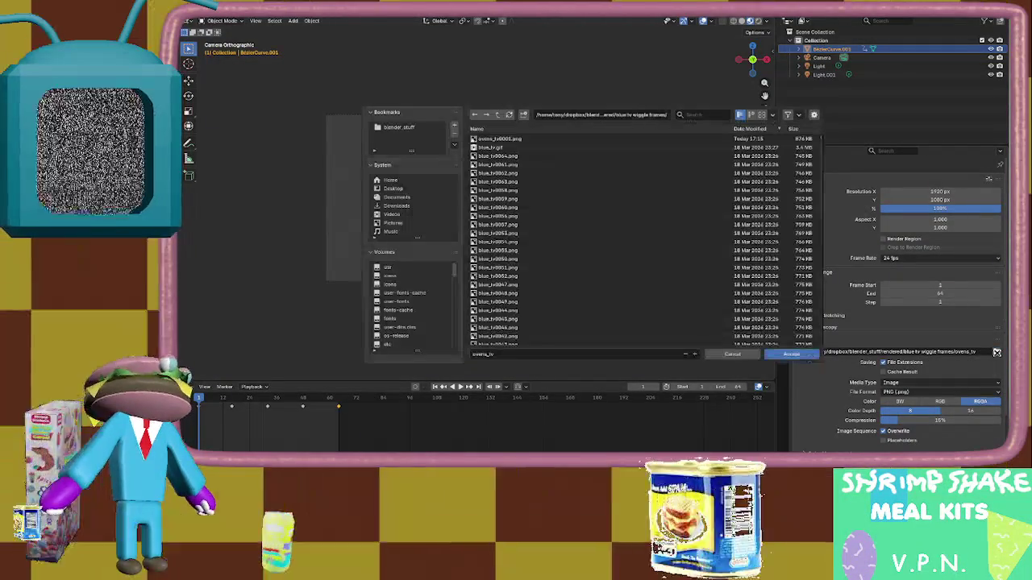
scroll(637, 144, "down", 10)
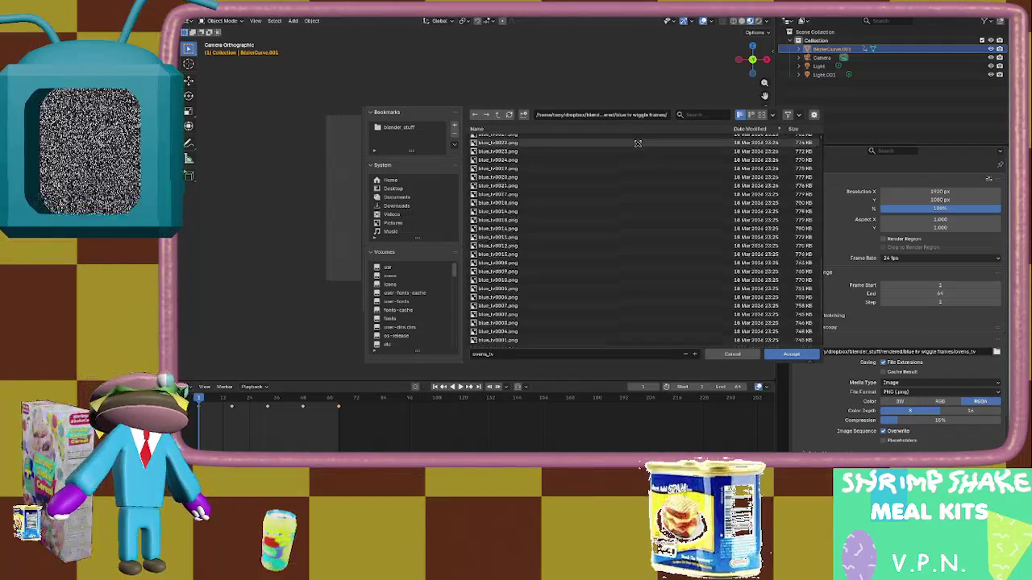
scroll(718, 268, "up", 10)
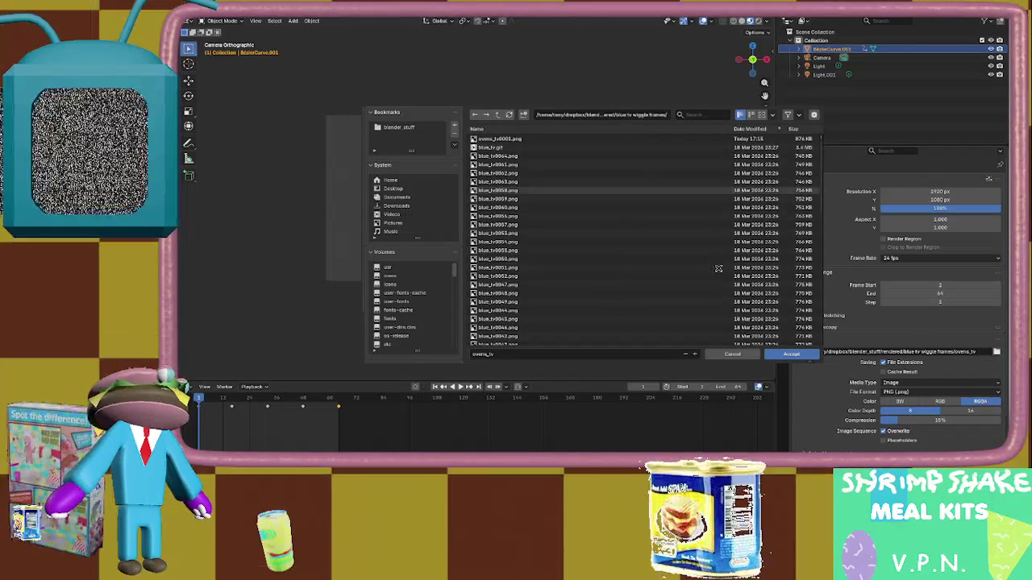
left_click(791, 354)
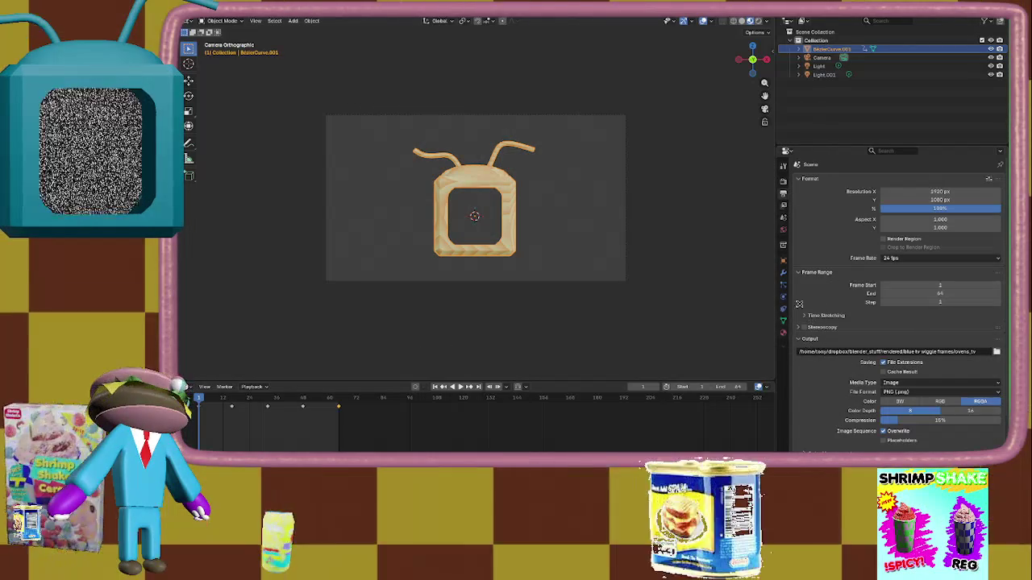
Start Render Animation to output frames 1–64 as PNG images.
left_click(227, 14)
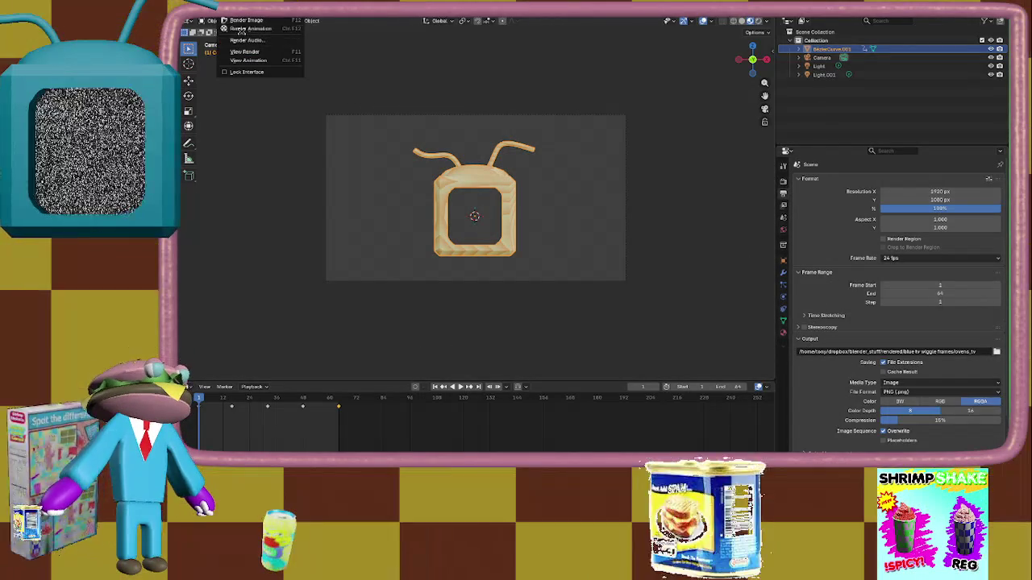
left_click(242, 29)
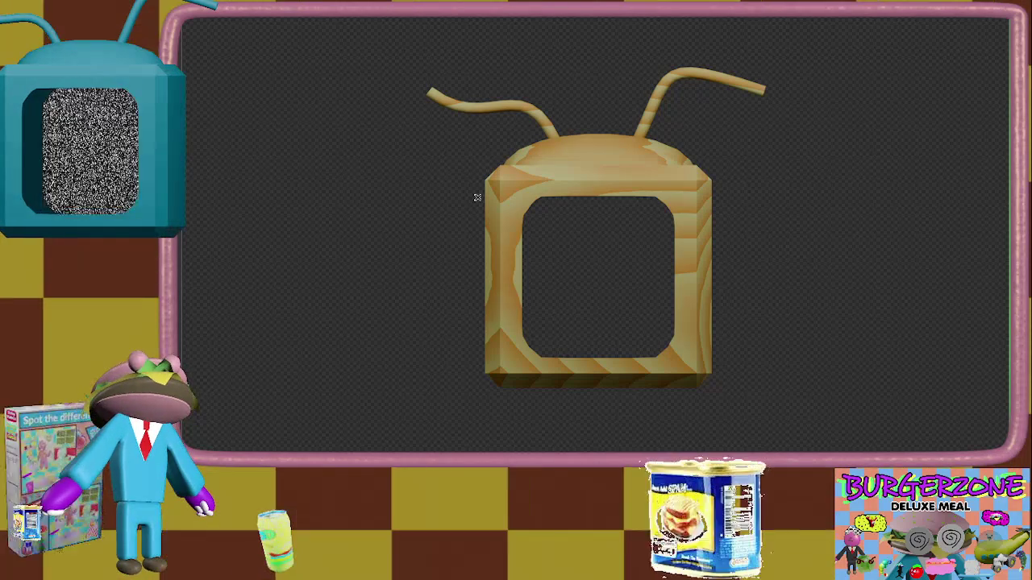
Close the finished render window.
key("Delete")
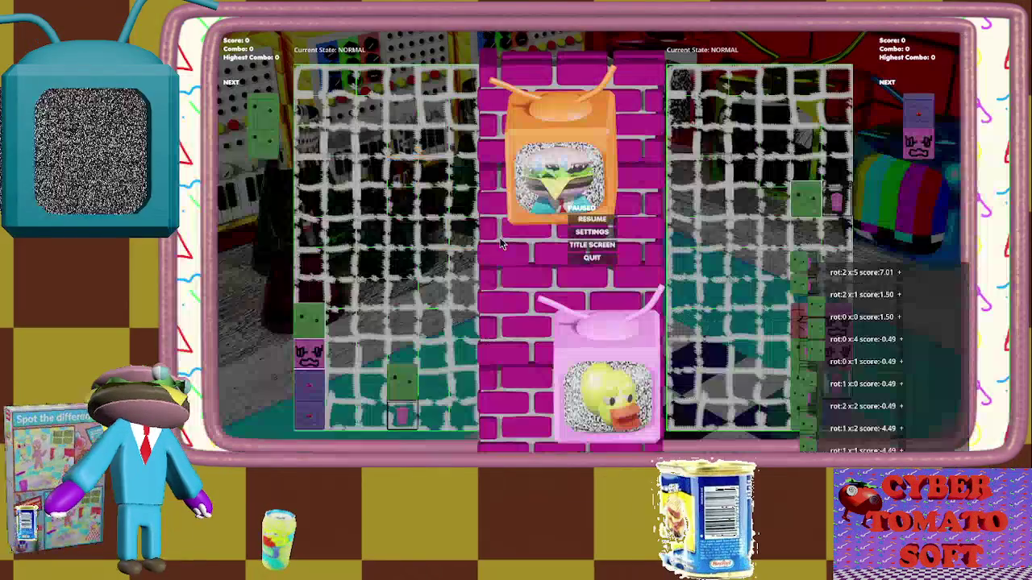
Resume the match and place the first green, pink, burger and red/purple pieces.
left_click(603, 220)
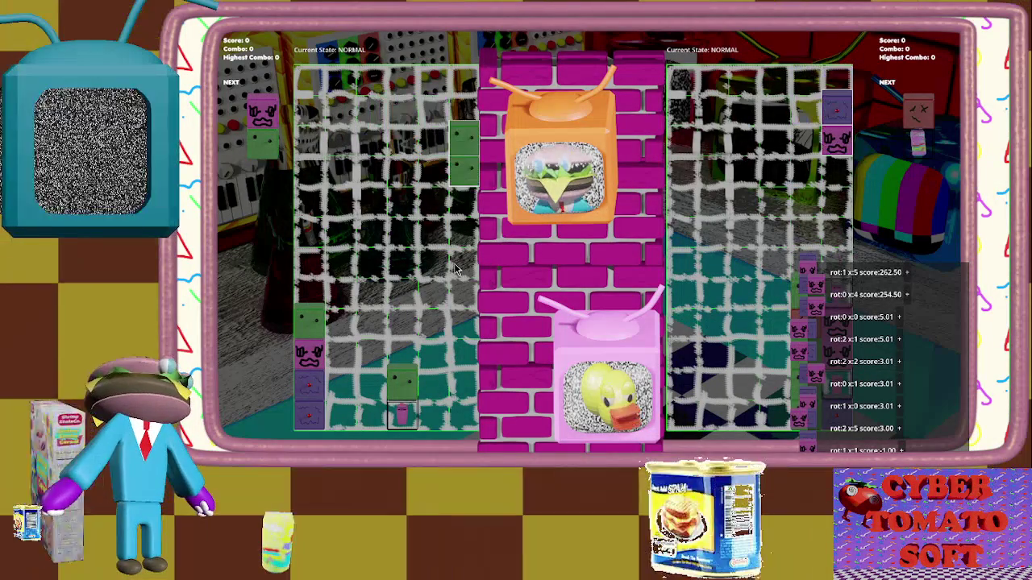
key("Left")
key("Left")
key("Right")
key("Right")
key("Right")
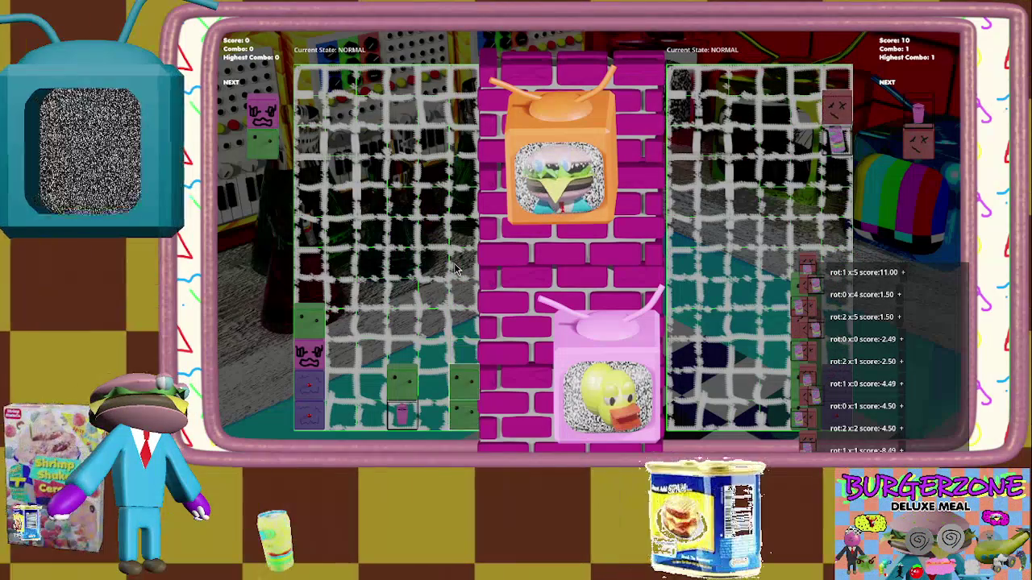
key("Right")
key("Right")
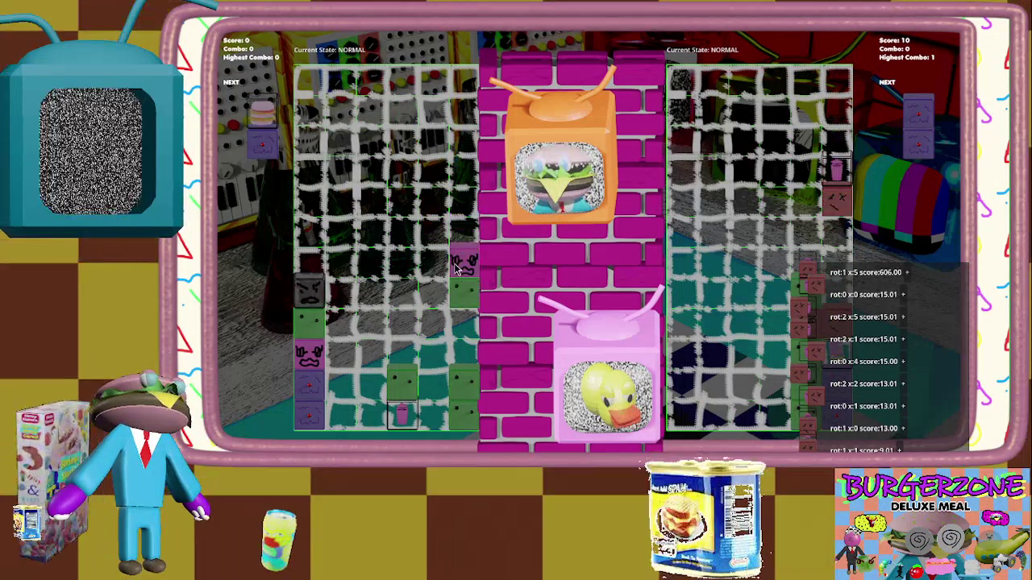
key("Up")
key("Left")
key("Left")
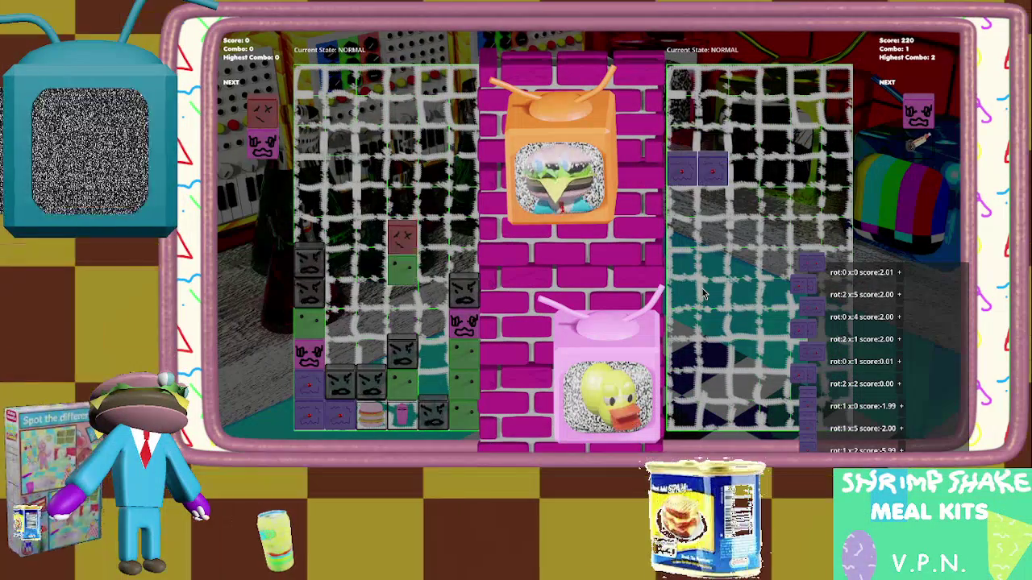
key("Right")
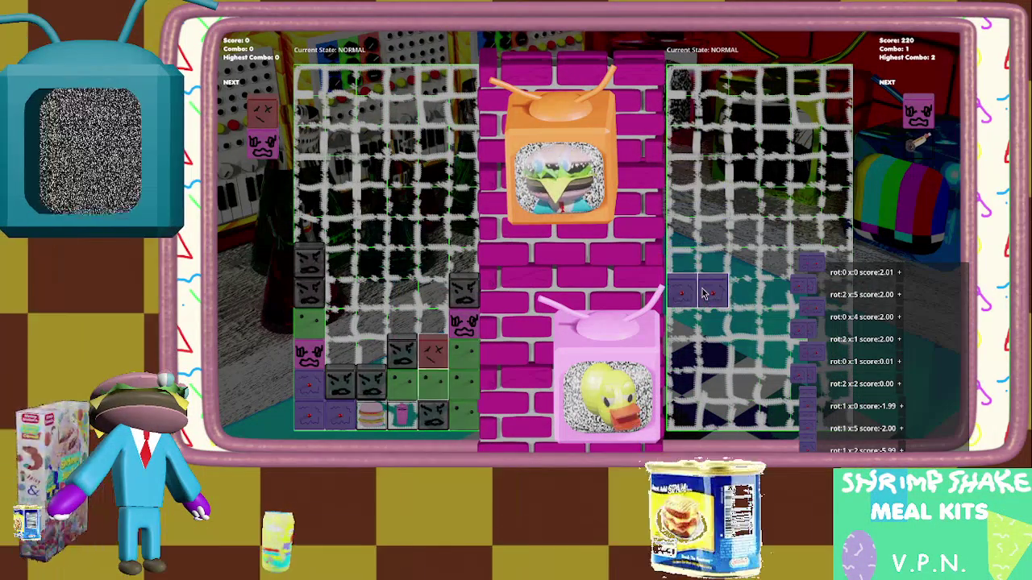
key("Right")
key("Right")
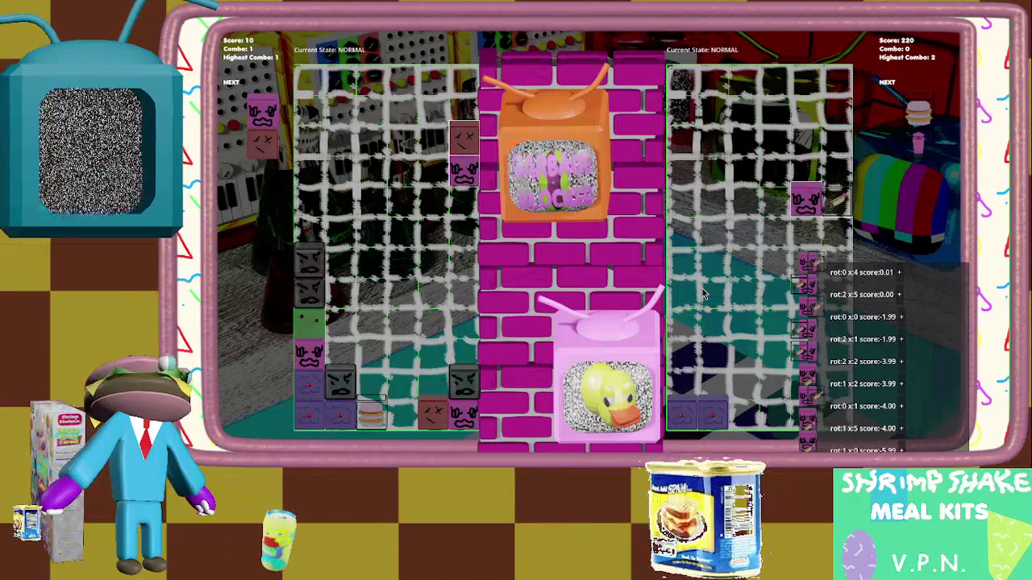
key("Up")
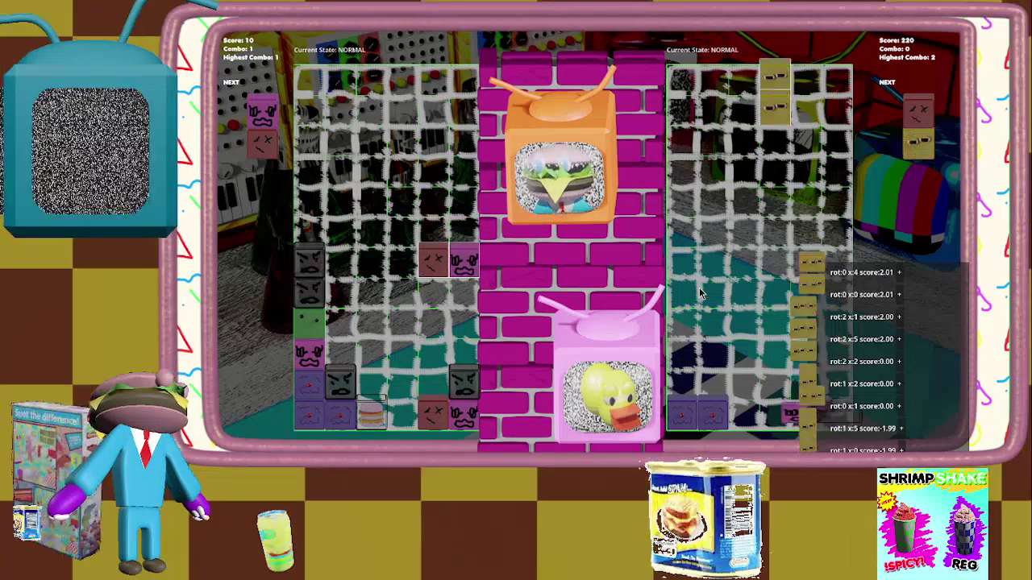
key("Down")
key("Right")
key("Up")
key("Down")
Stack red/green and purple/red pairs to clear the greens and then the reds.
key("Up")
key("Right")
key("Right")
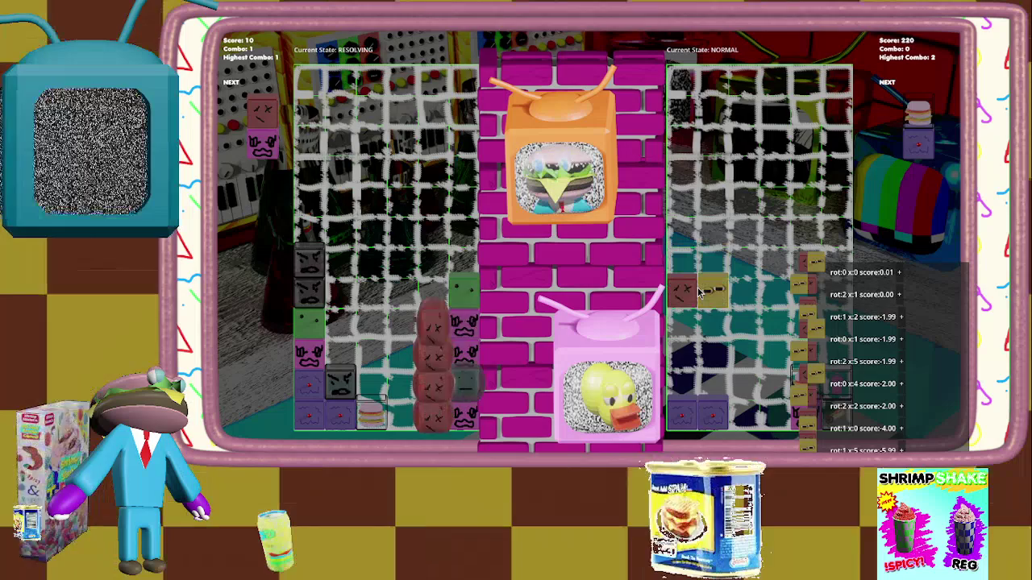
key("Right")
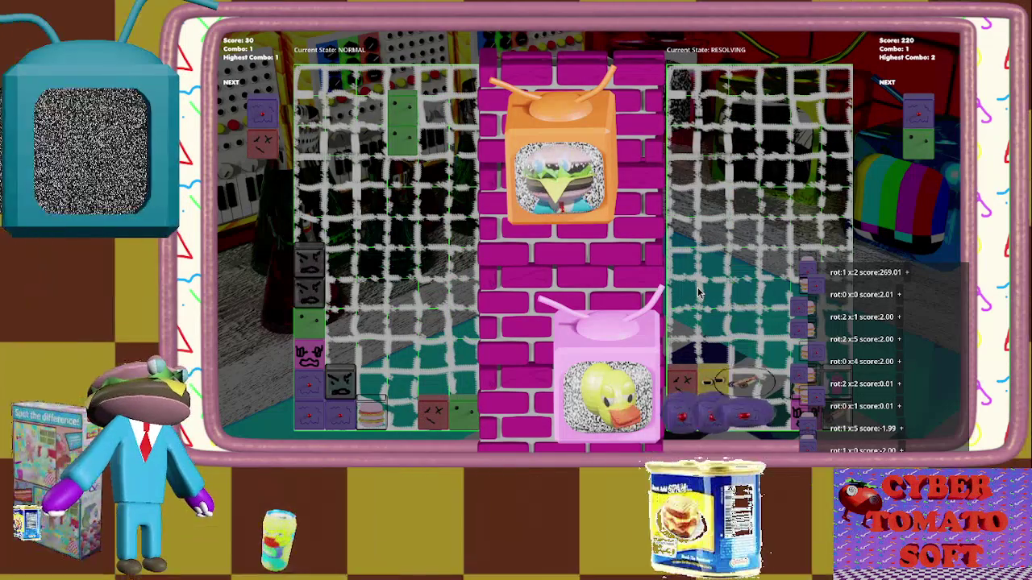
key("Right")
key("Right")
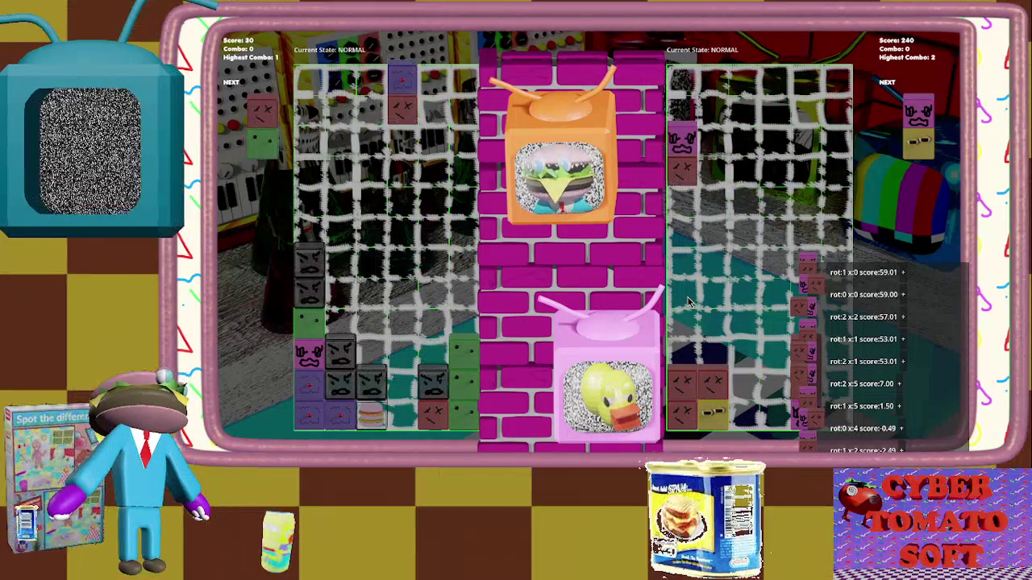
key("Up")
key("Up")
key("Up")
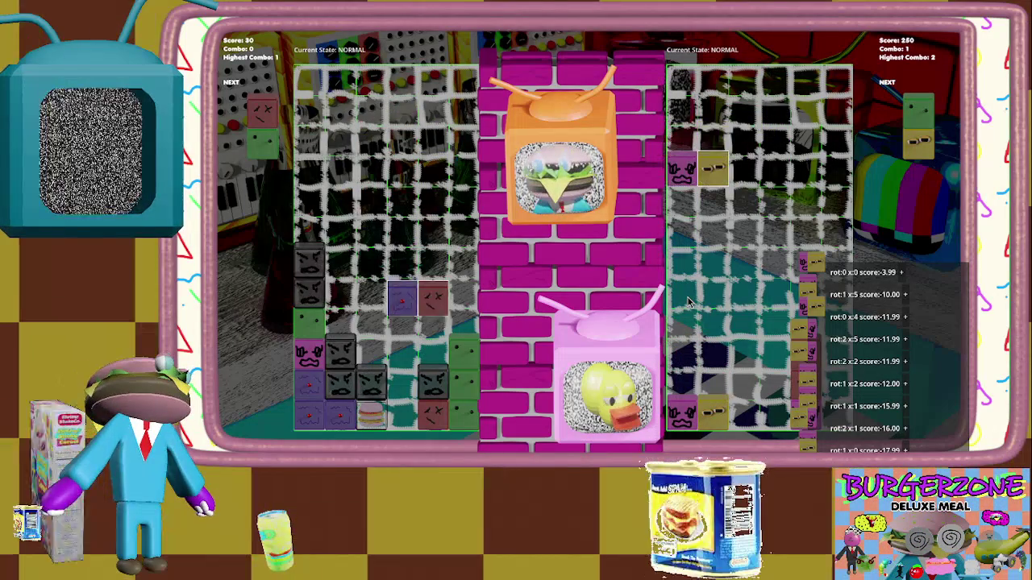
key("Left")
key("Right")
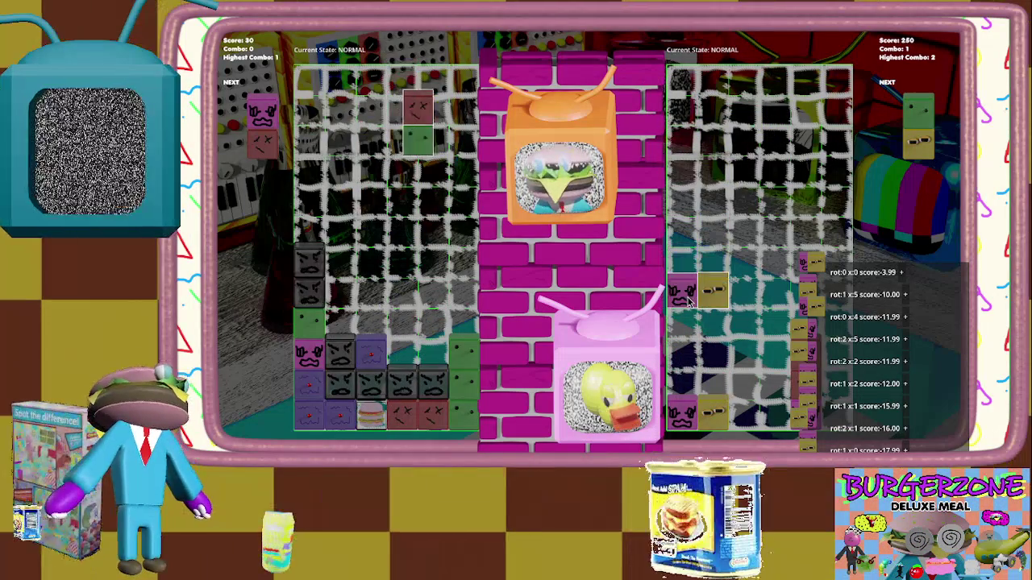
key("Up")
key("Down")
key("Right")
key("Down")
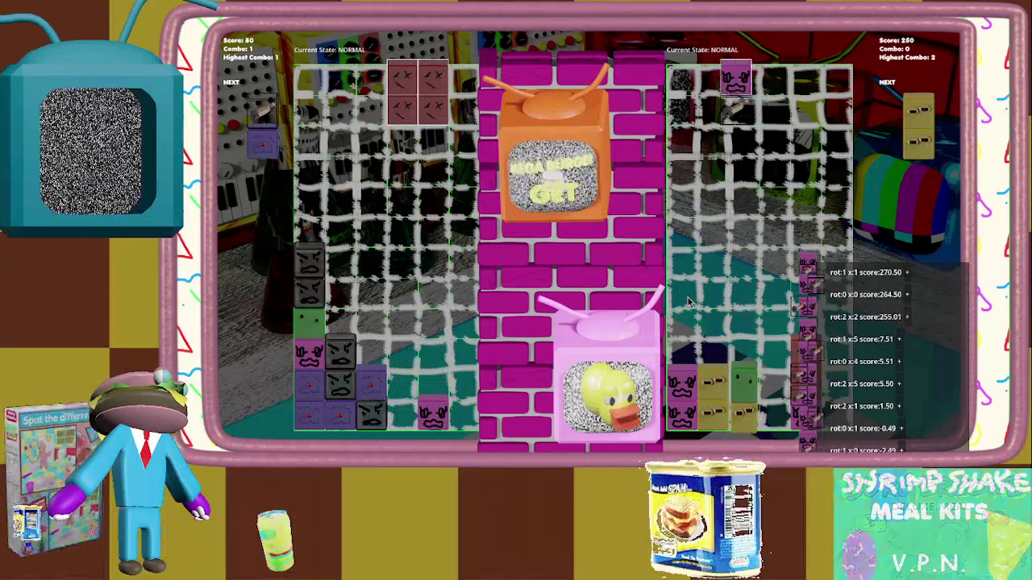
key("Right")
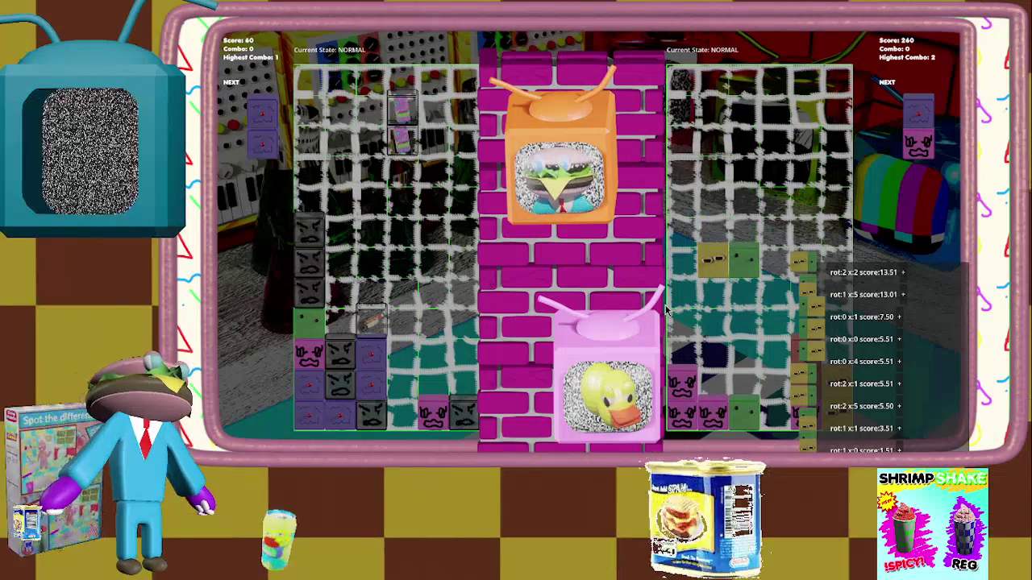
Drop pink/yellow, purple/pink, green/purple and yellow/purple pieces to clear more matches.
key("Left")
key("Left")
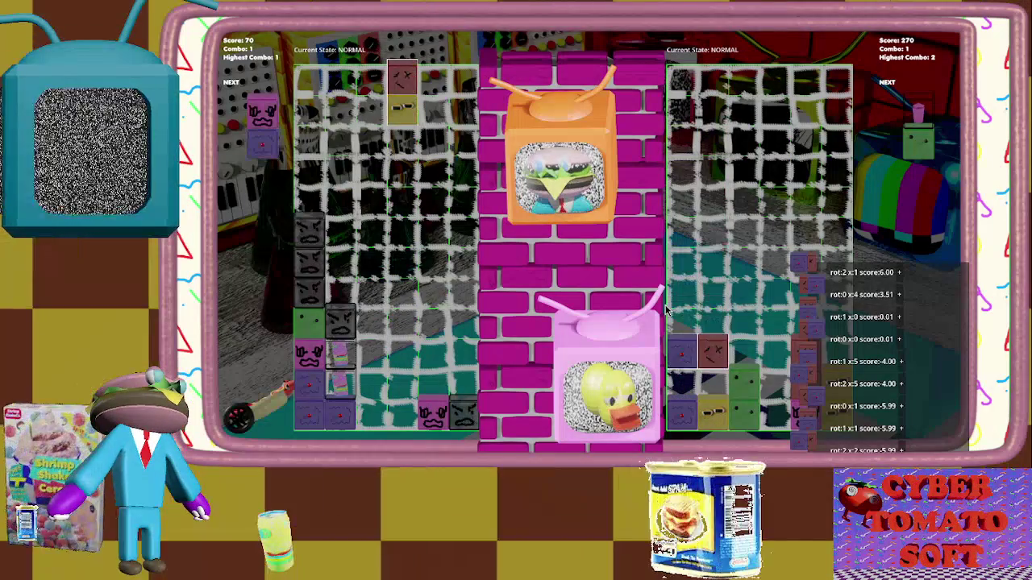
key("Up")
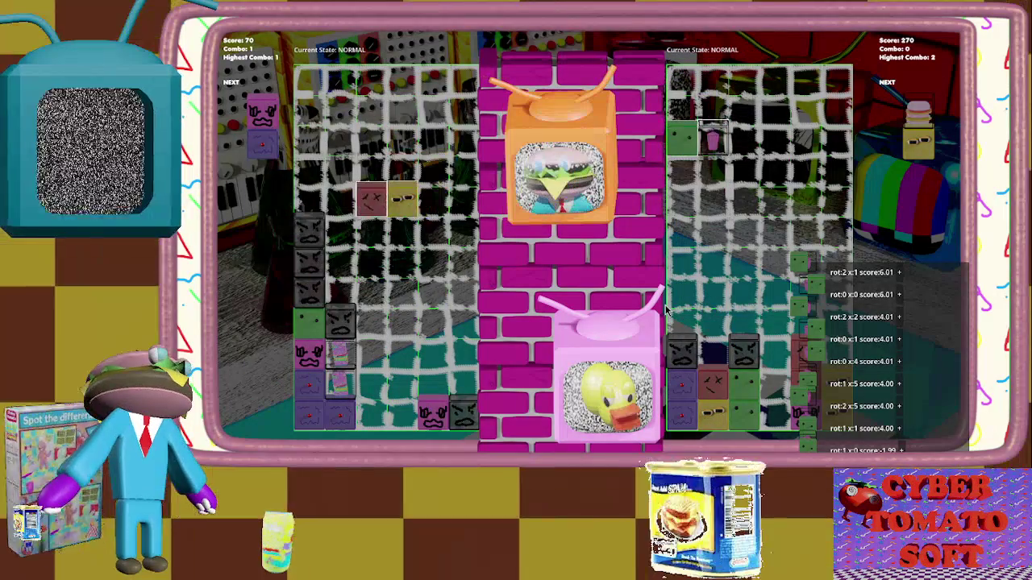
key("Down")
key("Up")
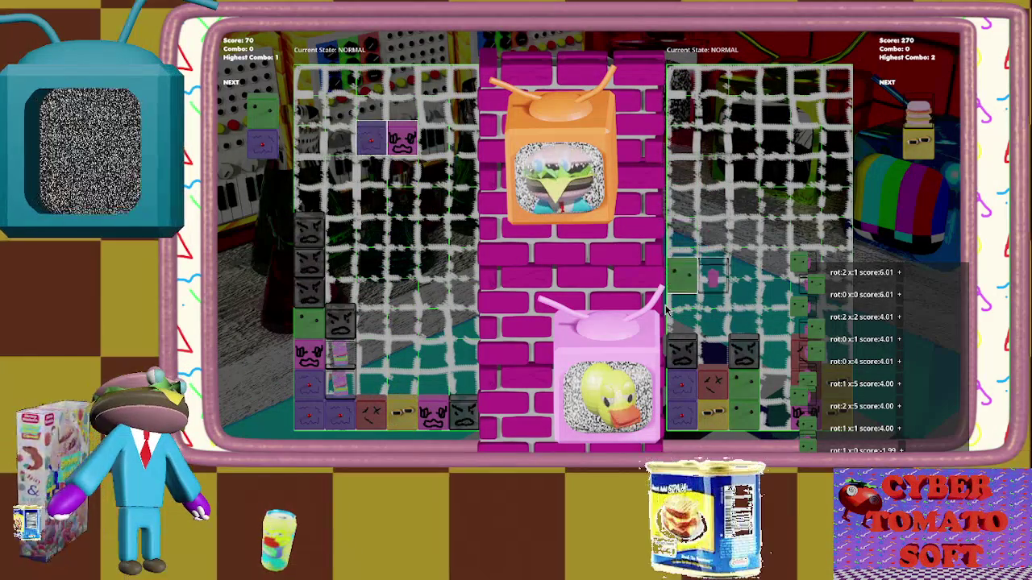
key("Right")
key("Down")
key("Left")
key("Down")
key("Right")
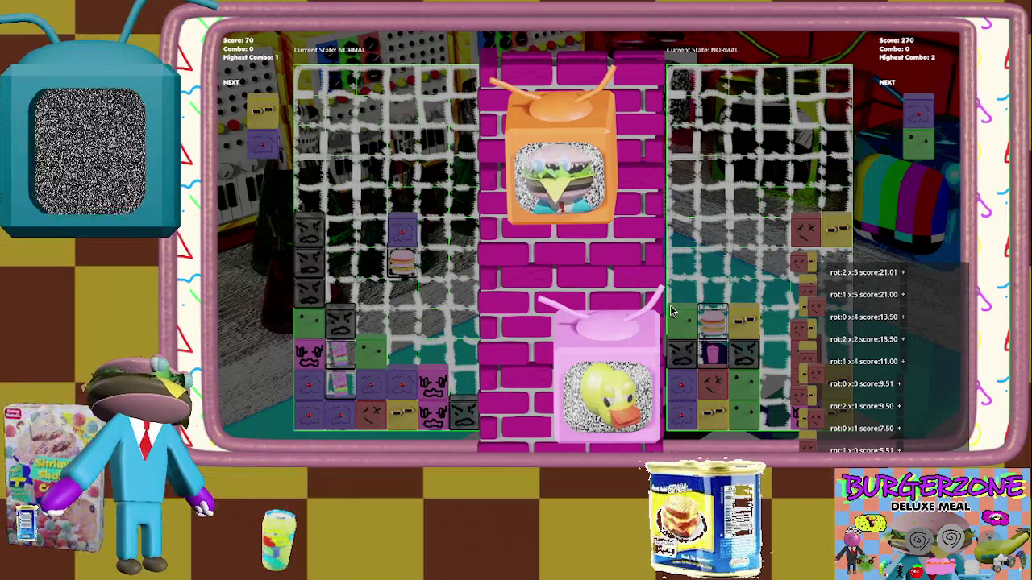
key("Up")
key("Down")
key("Right")
key("Down")
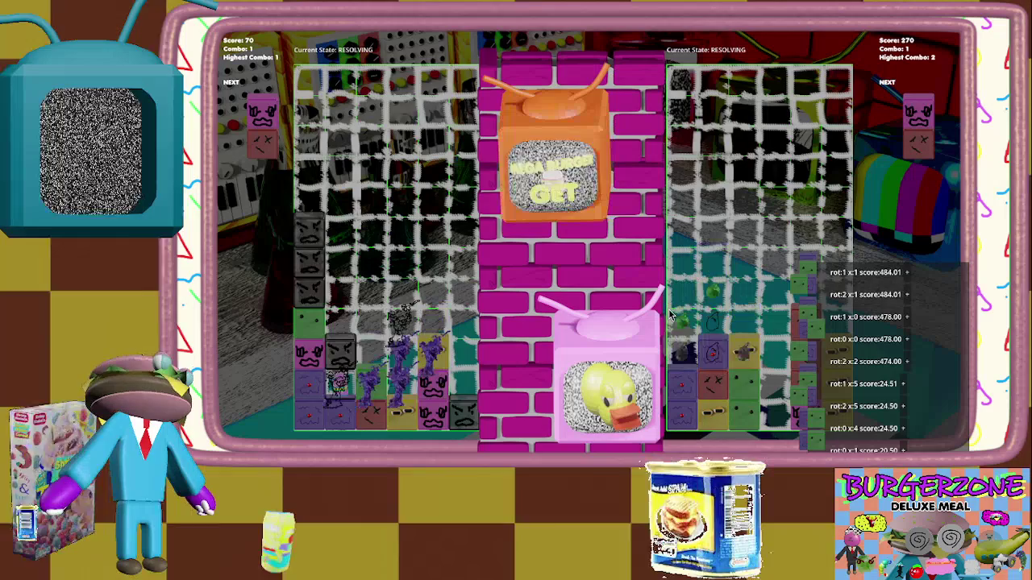
key("Down")
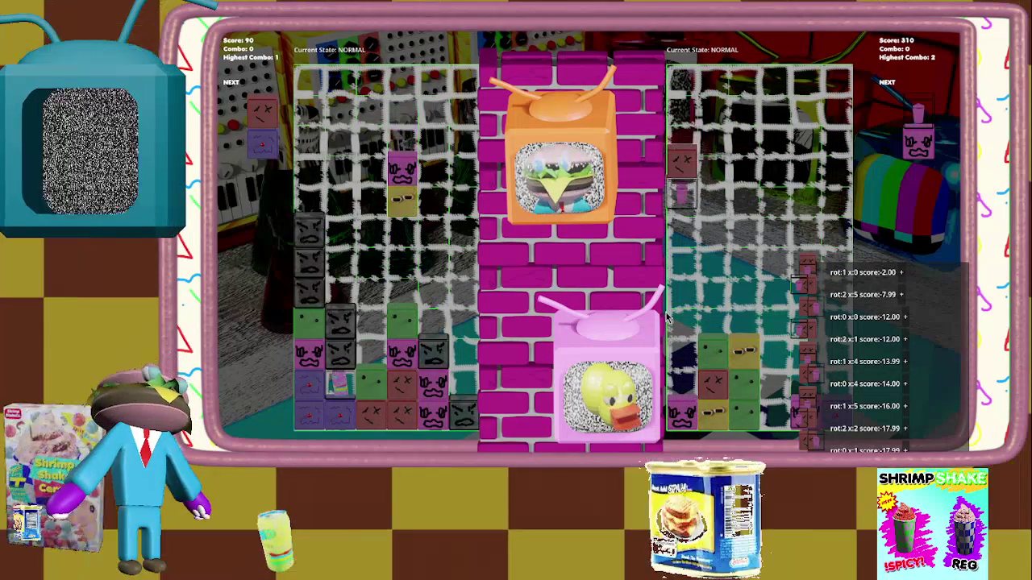
Place purple/red, red/grey and green pairs, then clear a yellow/purple match.
key("Up")
key("Right")
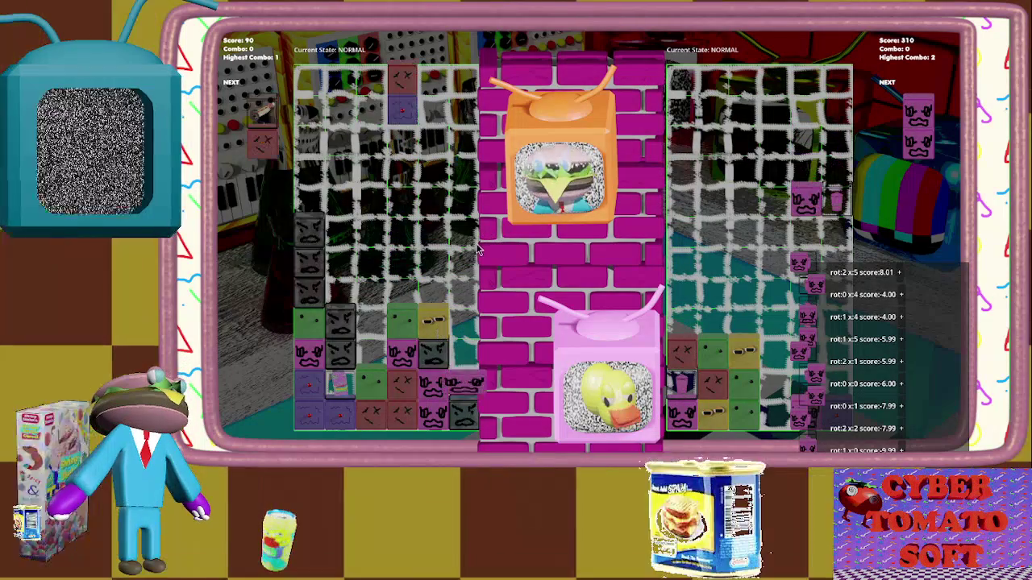
key("Up")
key("Up")
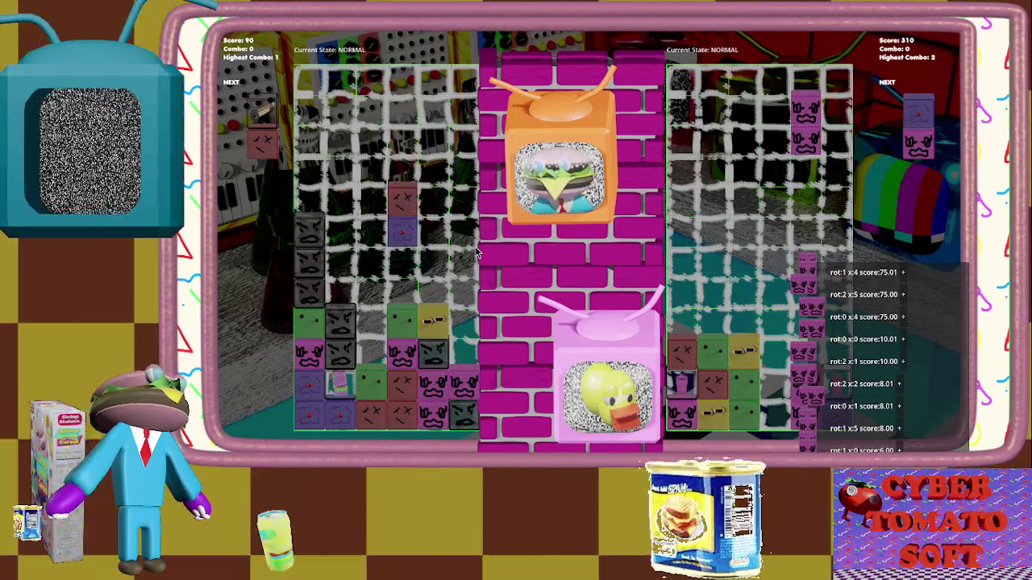
key("Left")
key("Down")
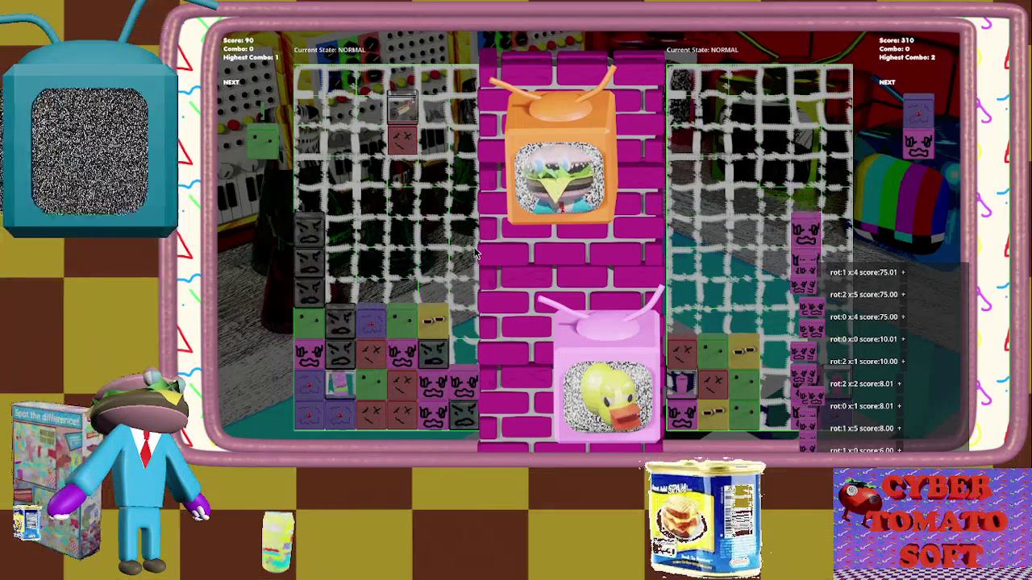
key("Up")
key("Left")
key("Down")
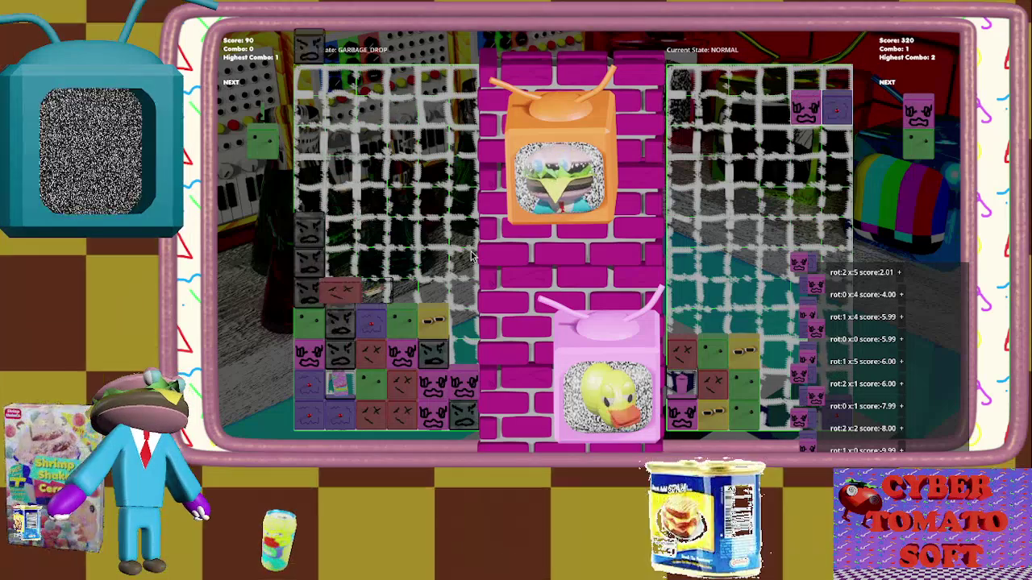
key("Right")
key("Left")
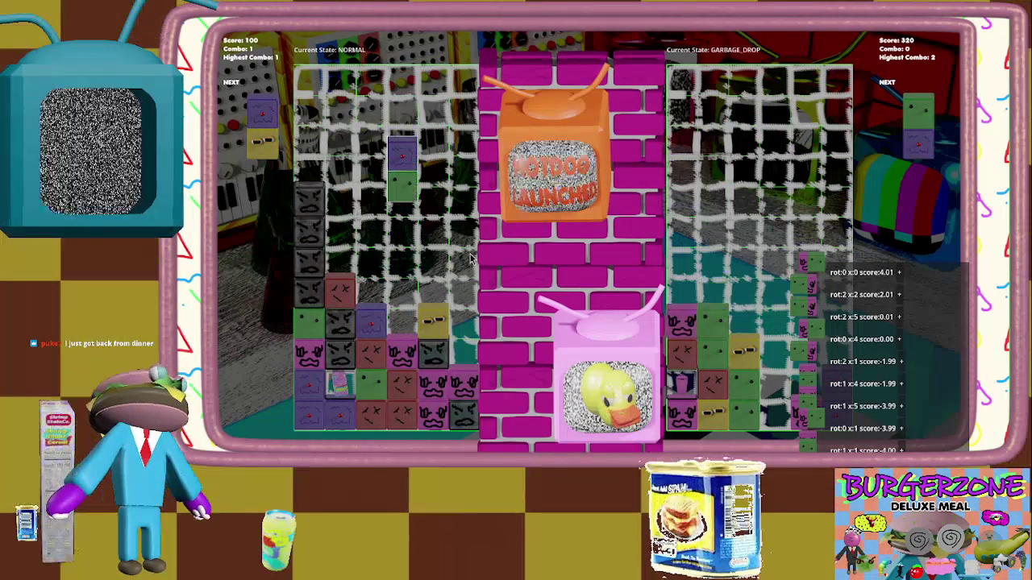
key("Up")
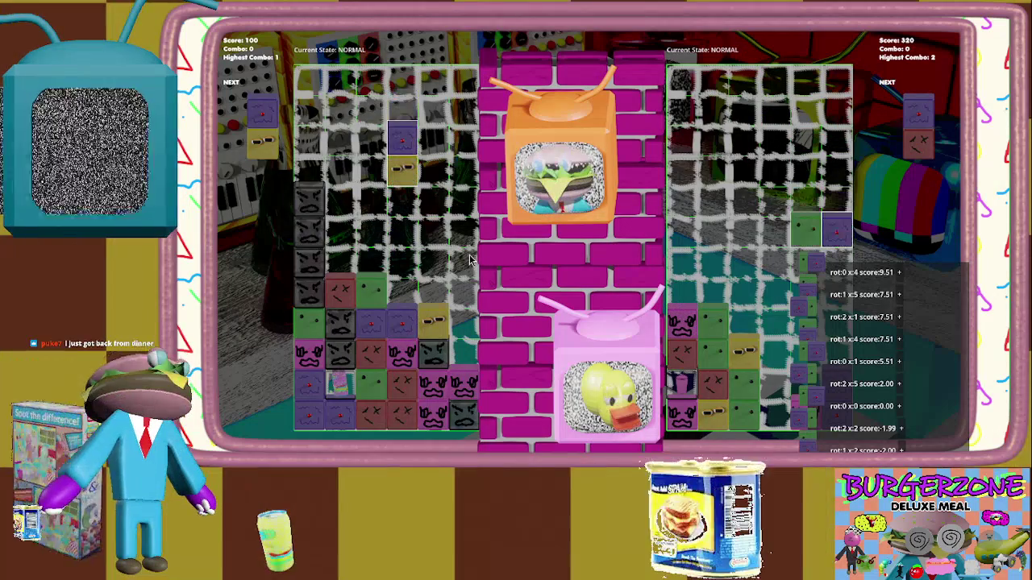
key("Down")
key("Right")
key("Right")
key("Left")
key("Down")
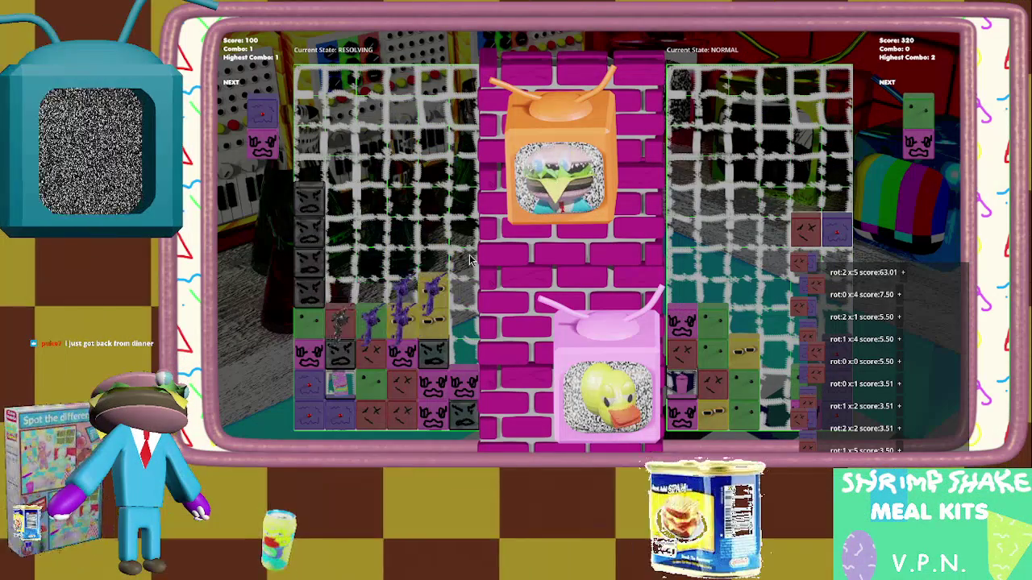
Drop the purple pair for a clear, position the burger pair, and pause at 120 vs 340.
key("Up")
key("Right")
key("Right")
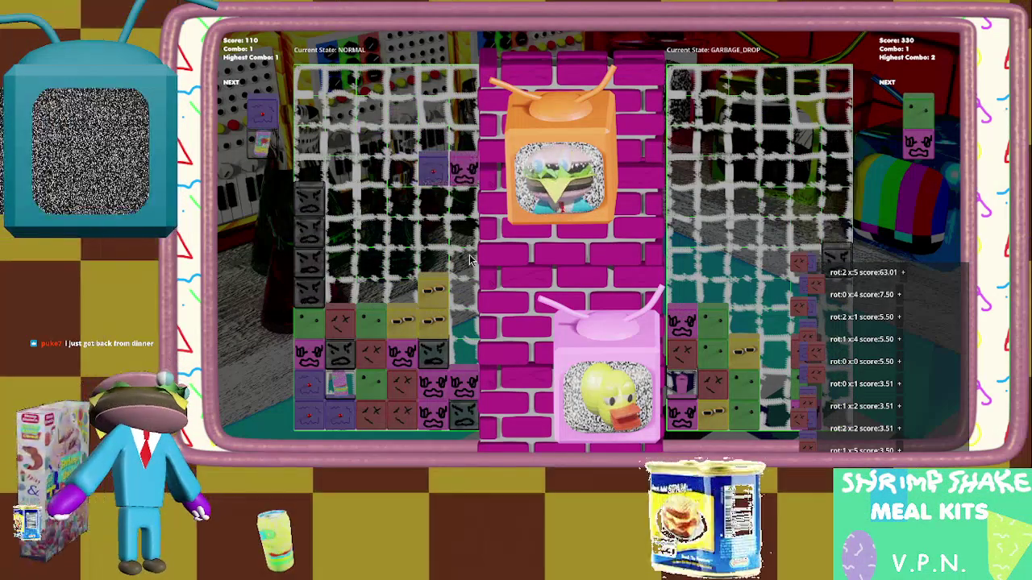
key("Down")
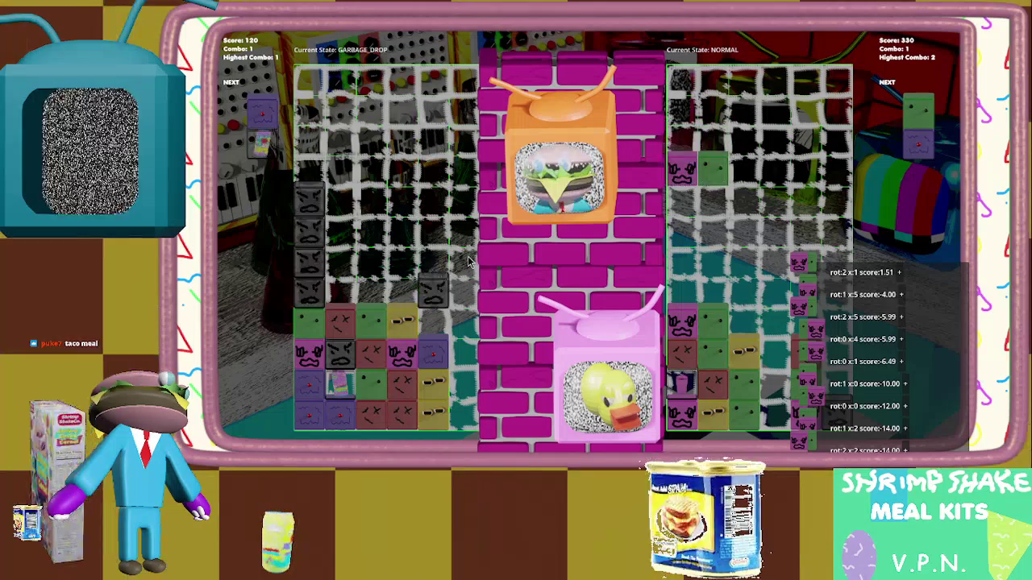
key("Right")
key("Up")
key("Left")
key("Right")
key("Right")
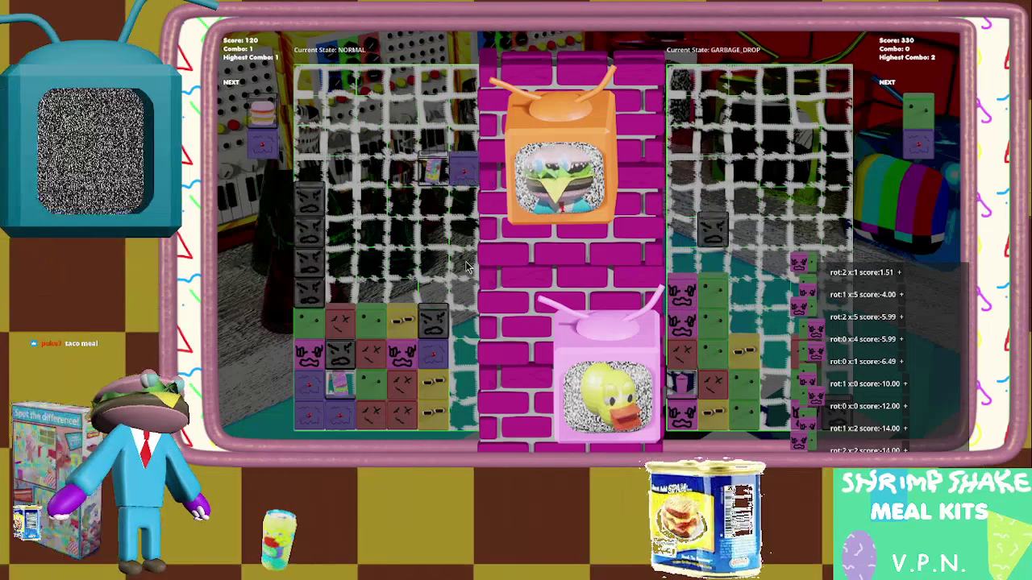
key("Right")
key("Up")
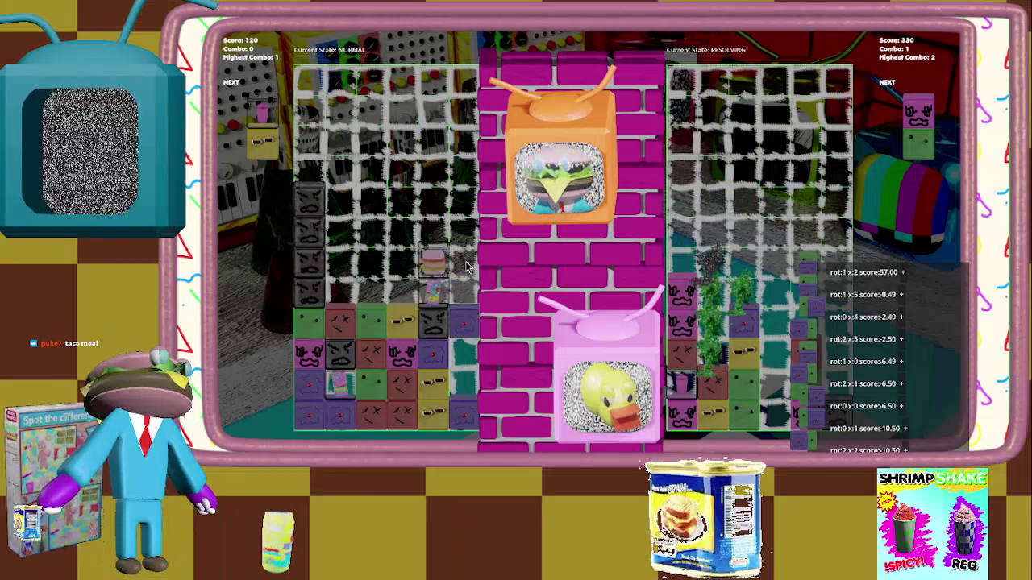
key("Escape")
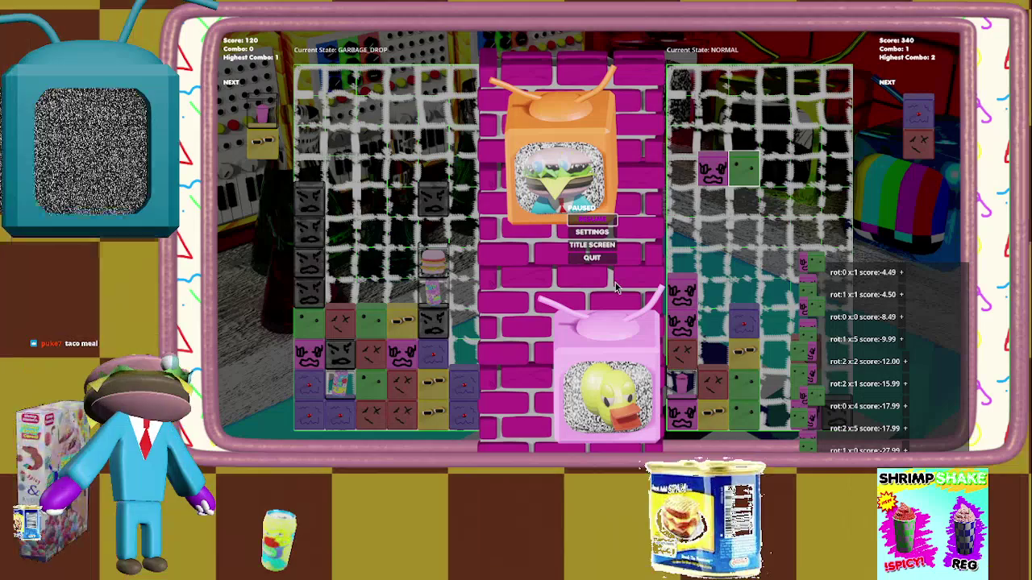
key("Escape")
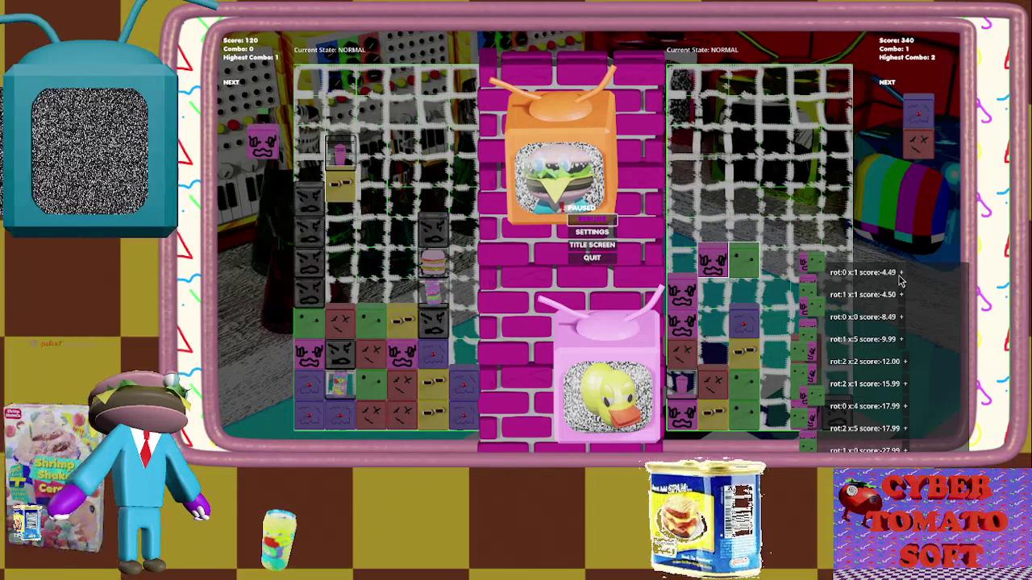
mouse_move(901, 279)
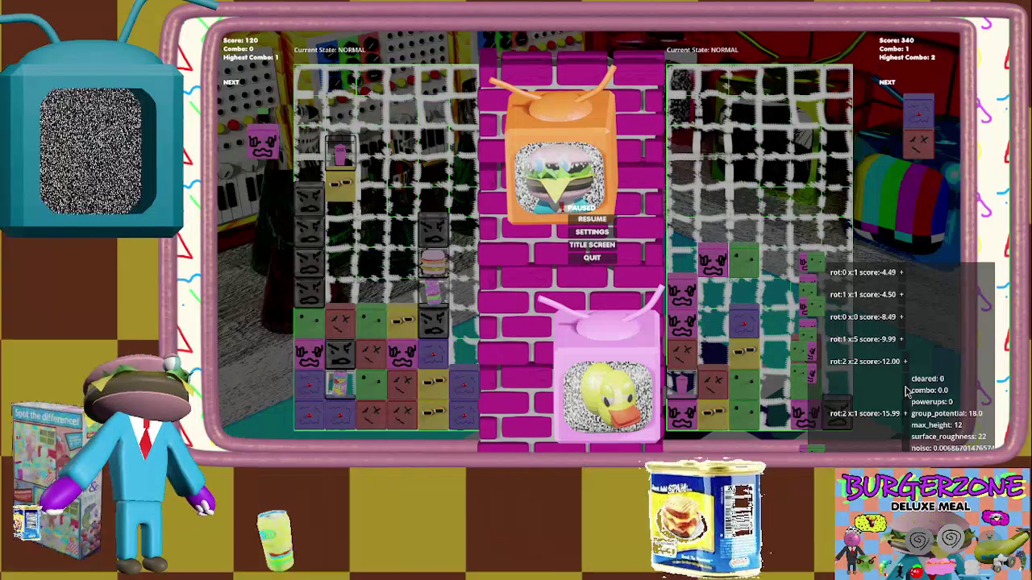
mouse_move(905, 417)
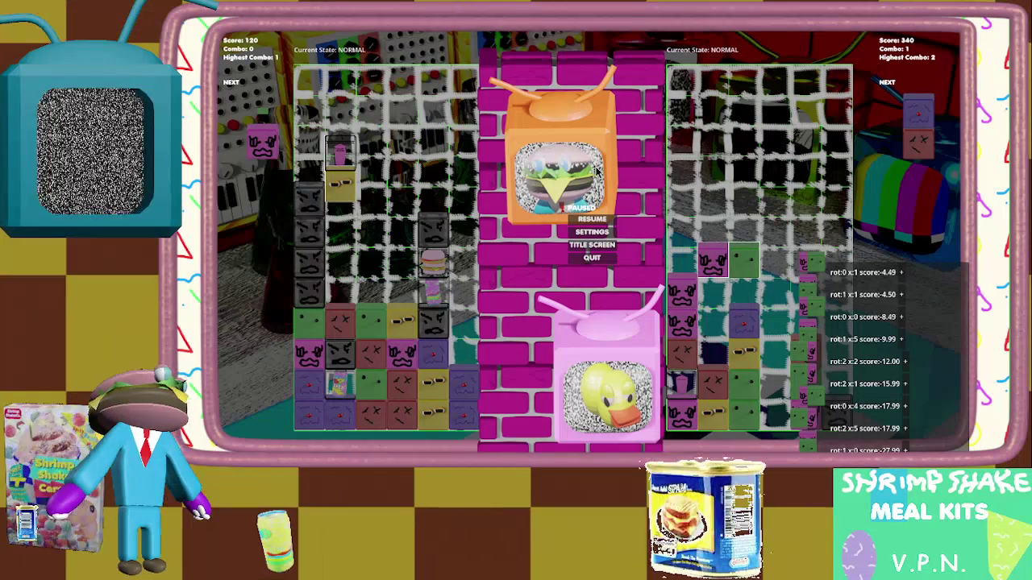
key("Escape")
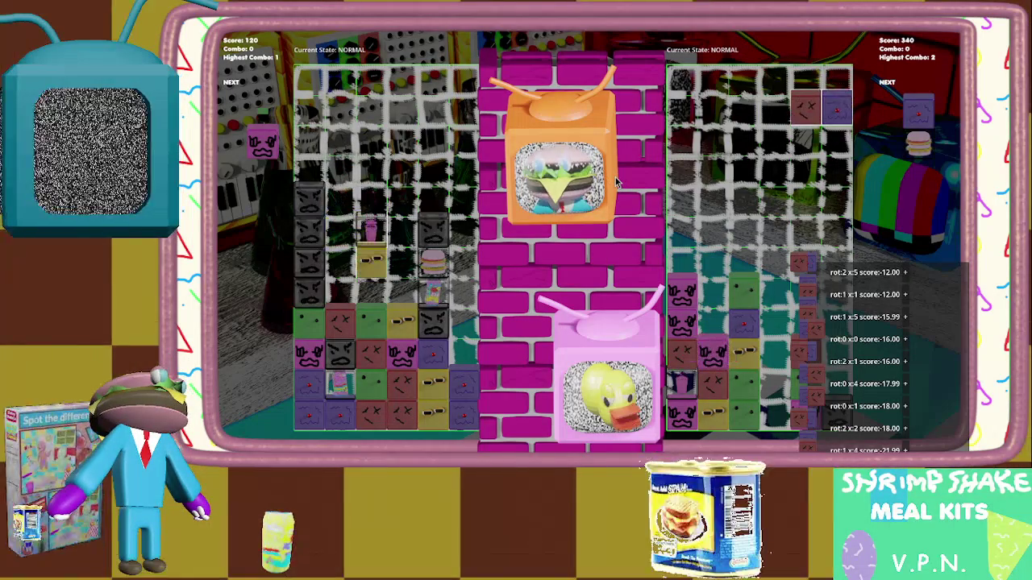
Toggle pause several times, nudging the falling piece left, then resume the match.
key("Escape")
key("Escape")
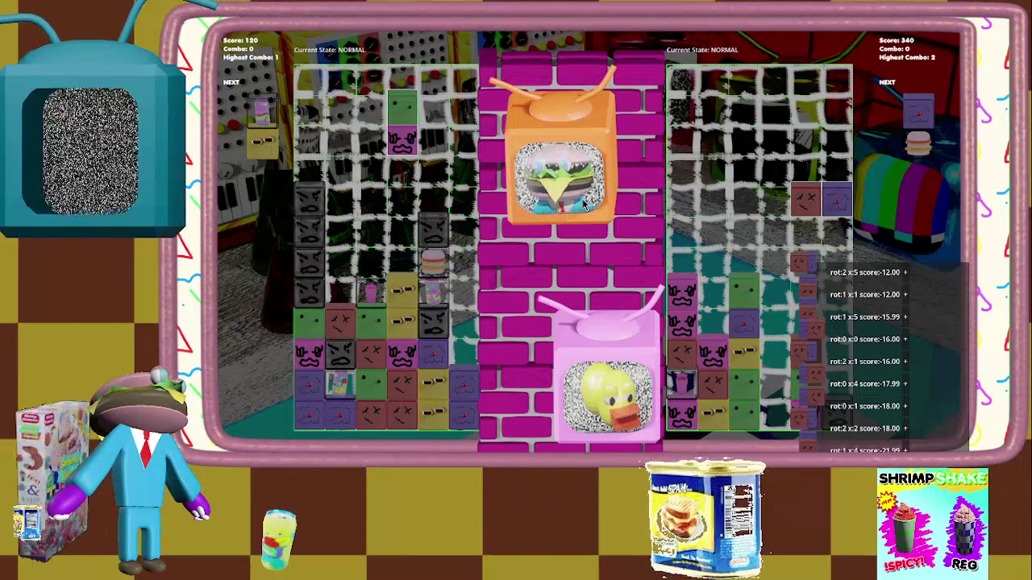
key("Escape")
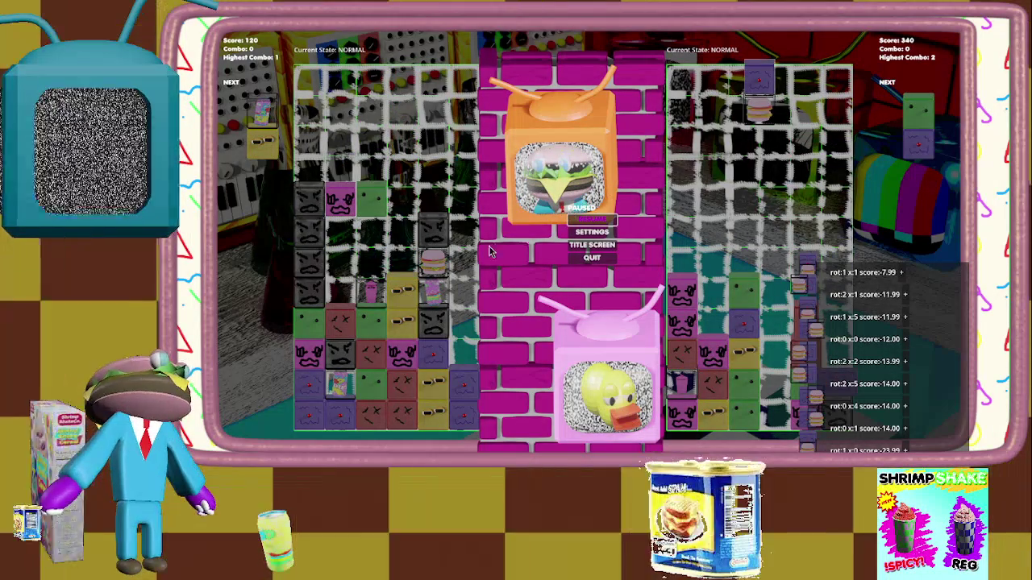
key("Escape")
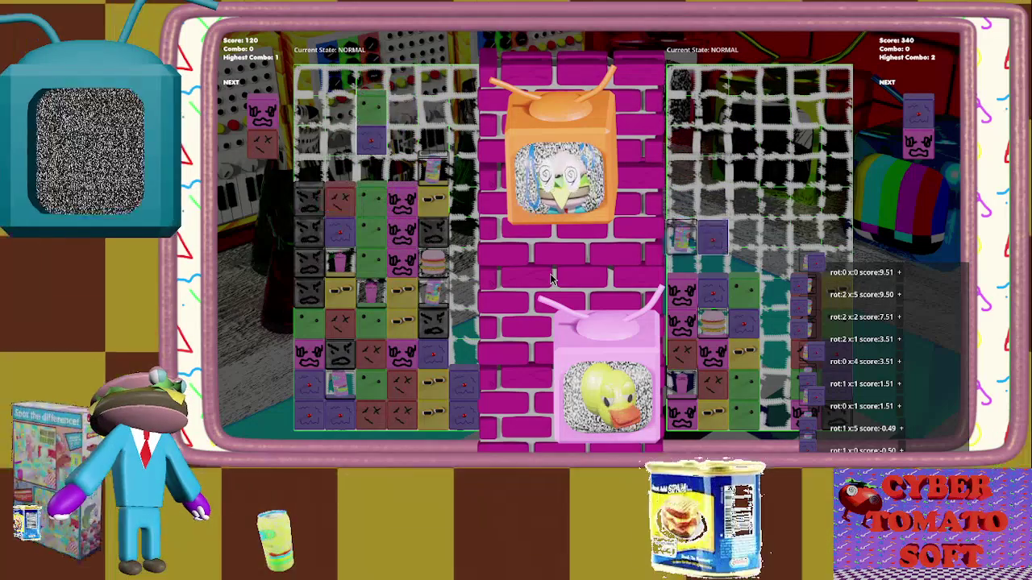
key("Escape")
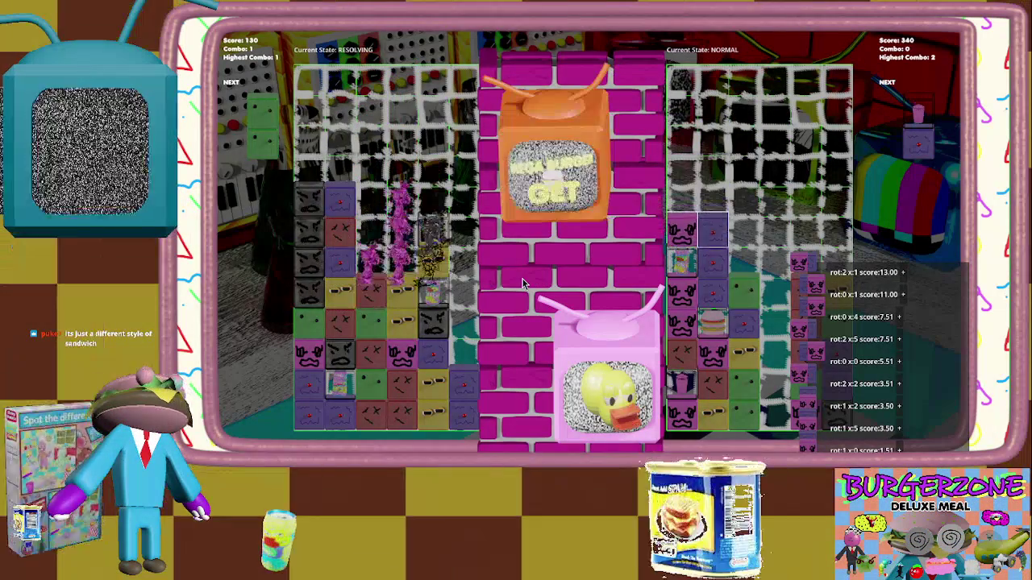
key("Left")
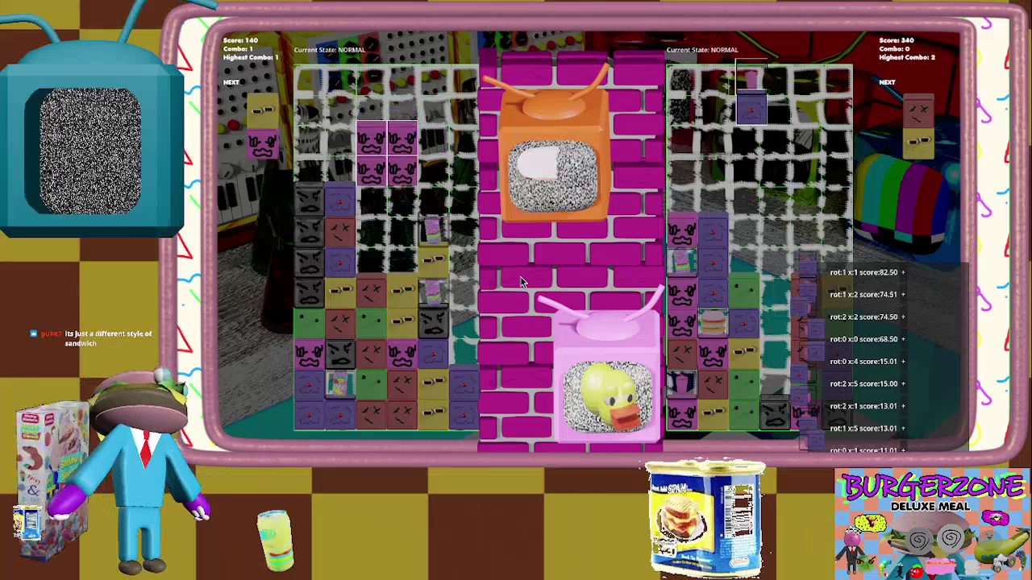
key("Escape")
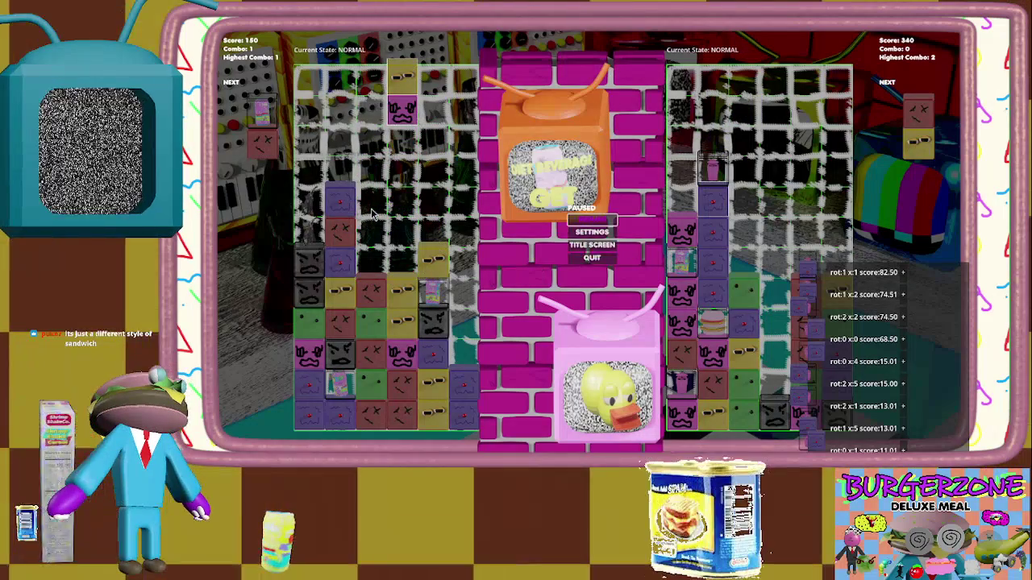
key("Escape")
Lay the next pieces horizontal and drop them into the right-hand columns.
key("Up")
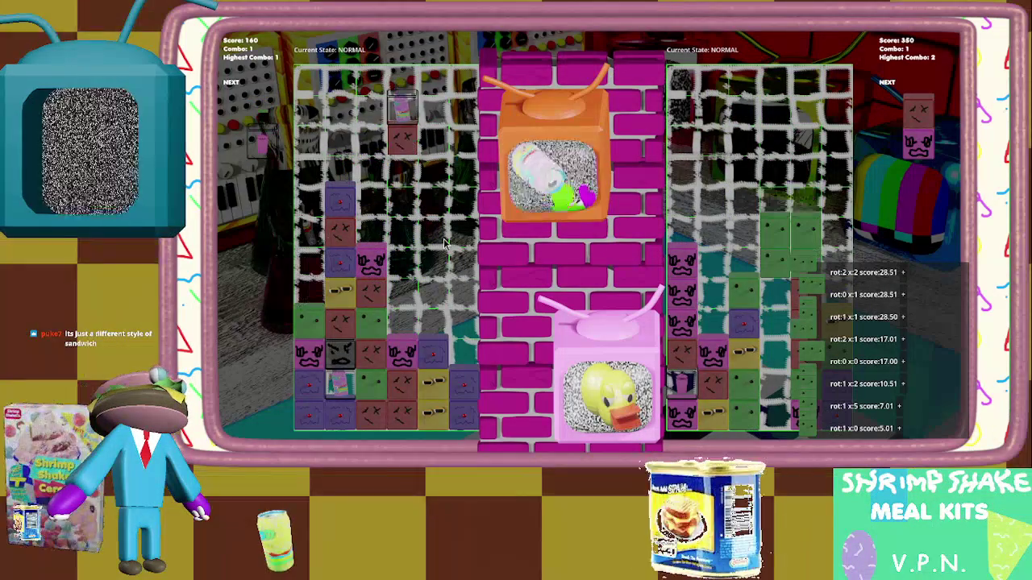
key("Left")
key("Left")
key("Right")
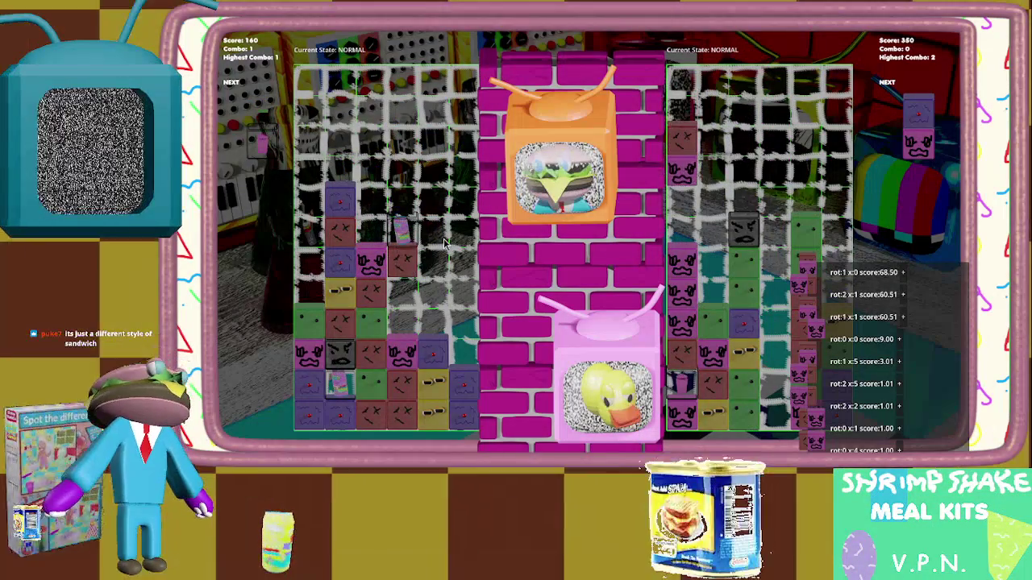
key("Right")
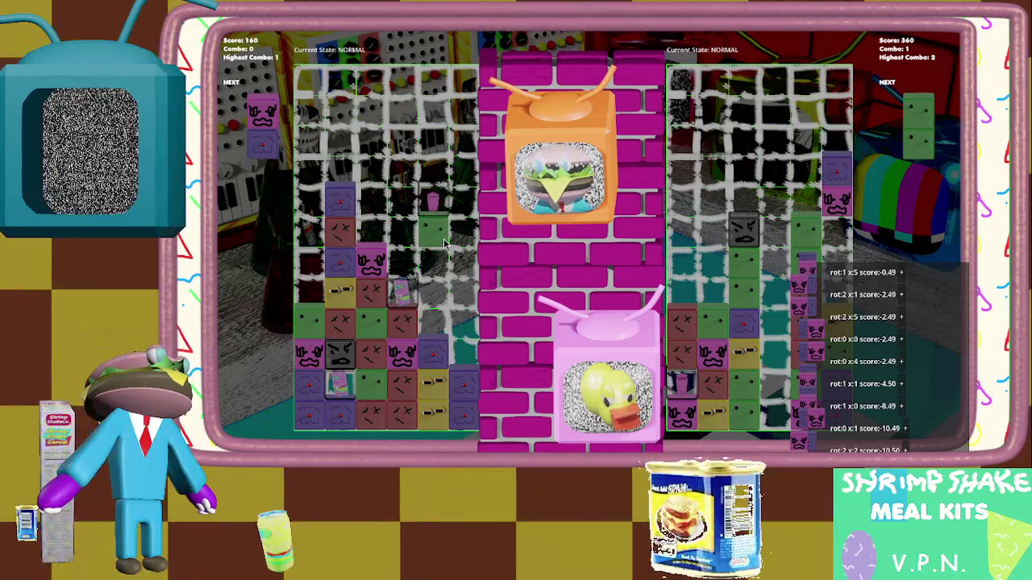
key("Up")
key("Down")
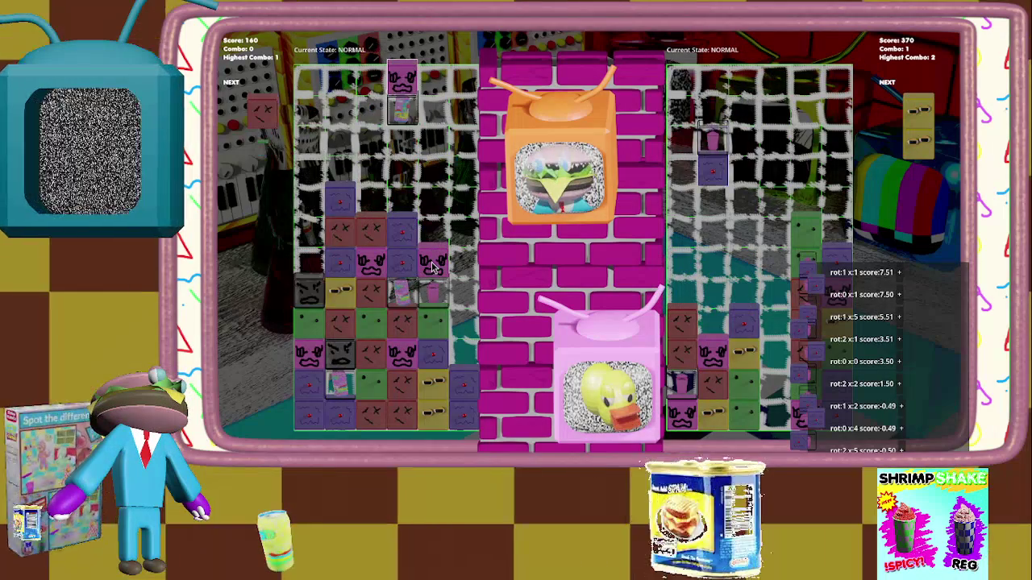
key("Up")
key("Right")
key("Down")
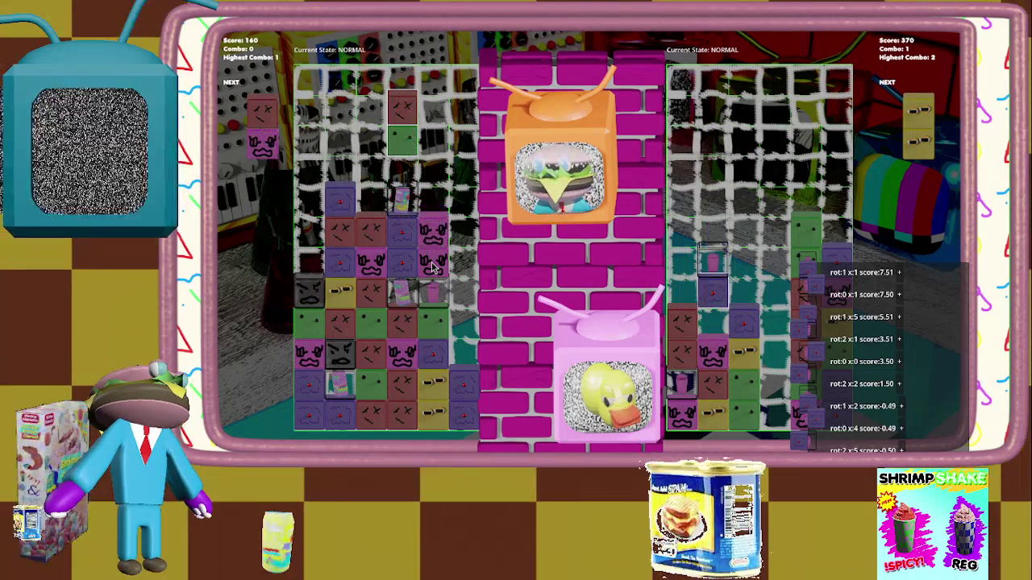
key("Right")
key("Right")
key("Down")
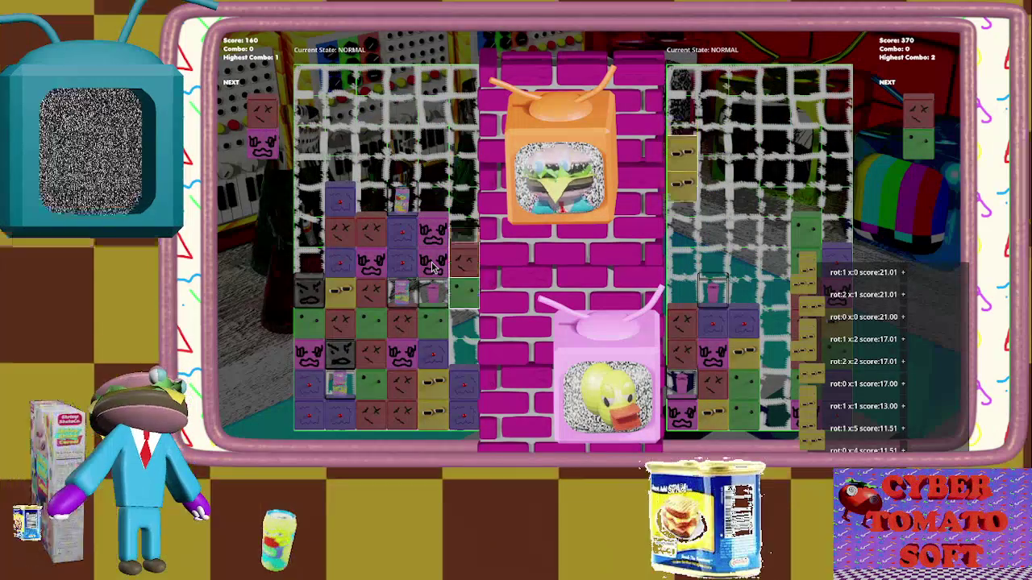
Place purple/red, yellow/purple and green/purple pieces to clear several purple groups.
key("Right")
key("Down")
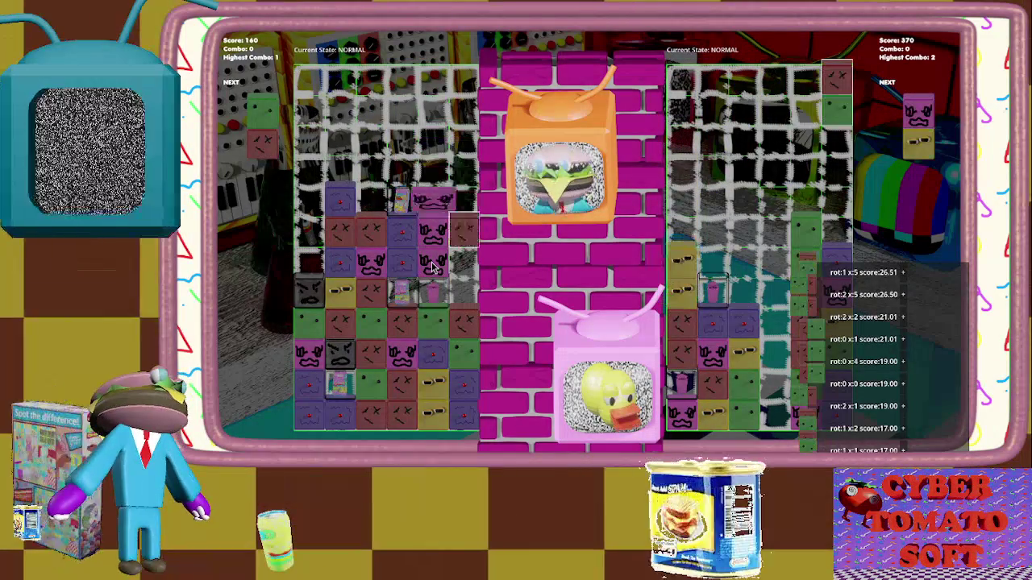
key("Right")
key("Right")
key("Down")
key("Right")
key("Down")
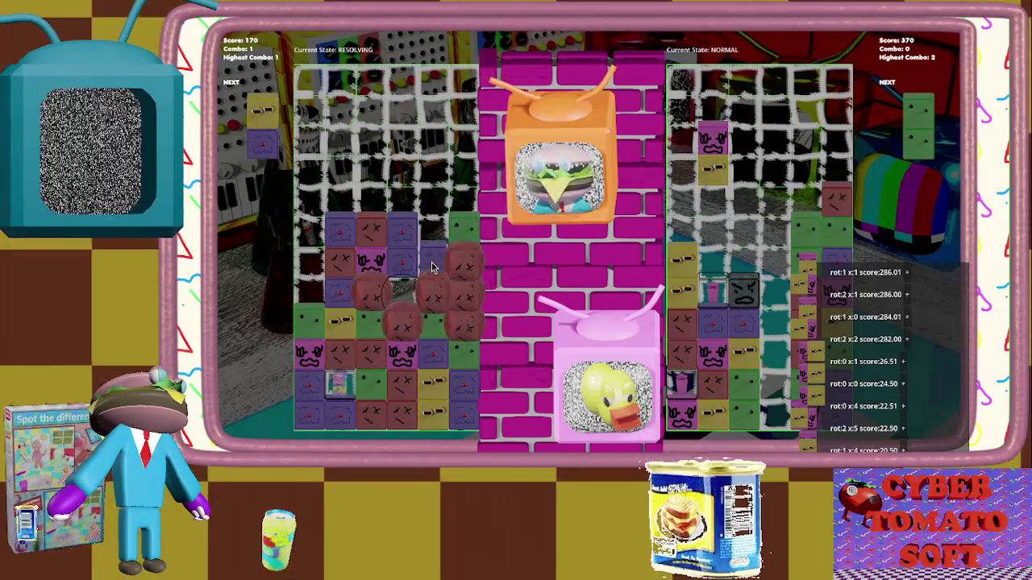
key("Right")
key("Down")
key("Right")
key("Down")
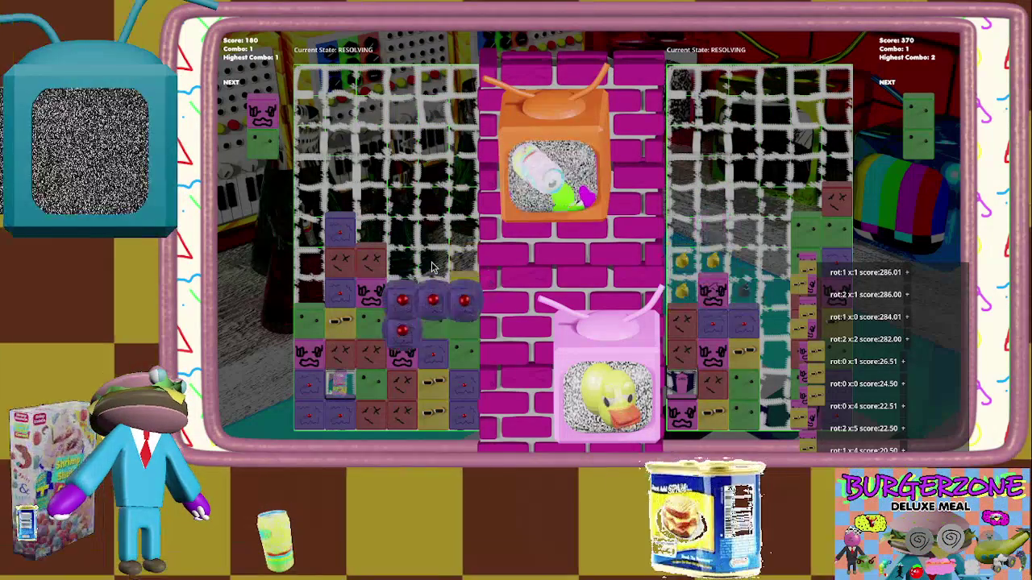
key("Down")
key("Down")
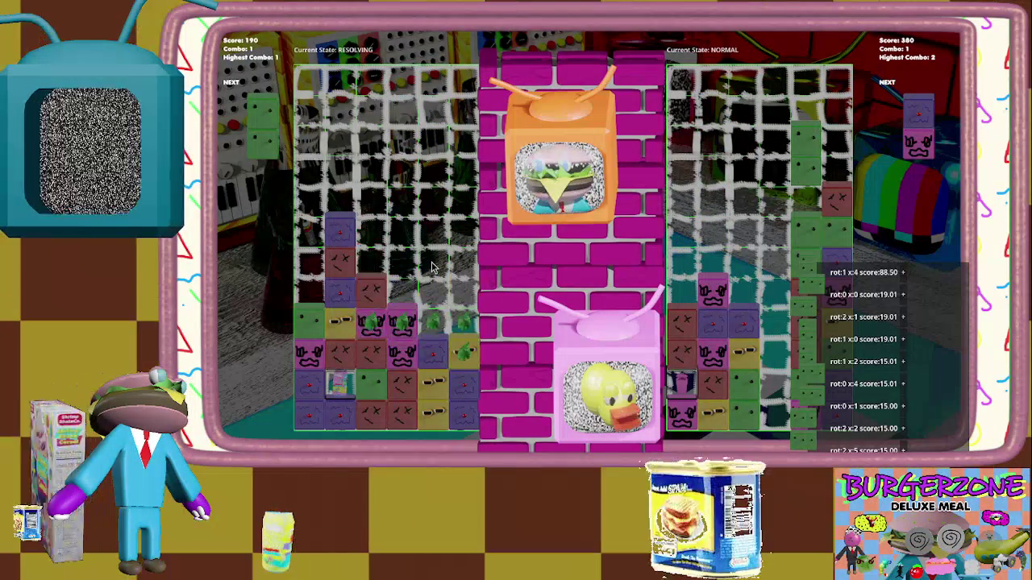
key("Right")
key("Right")
key("Down")
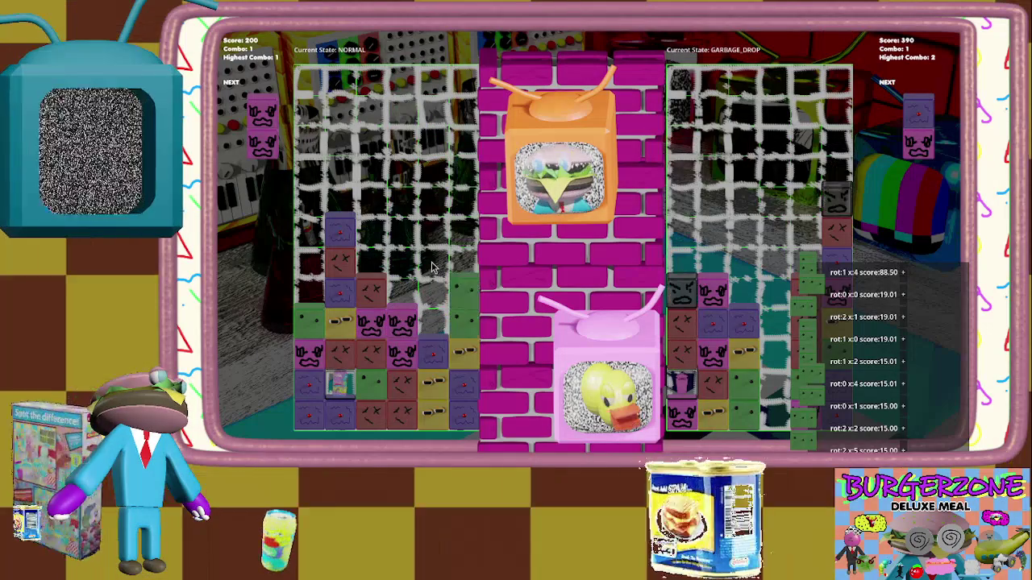
key("Right")
key("Down")
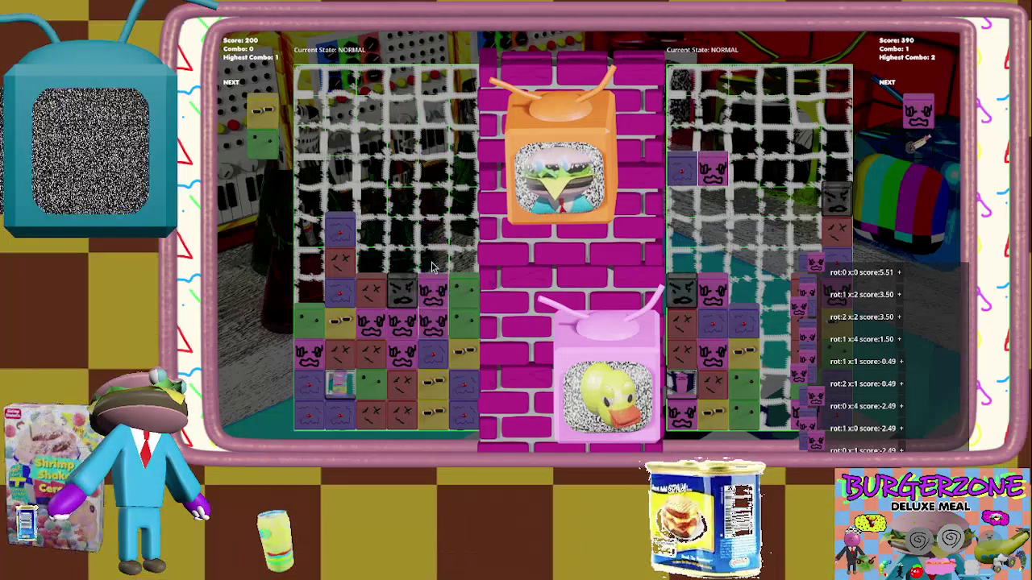
Fill the rightmost column with yellow/green, then drop pink/red pieces to clear red and pink matches.
key("Right")
key("Right")
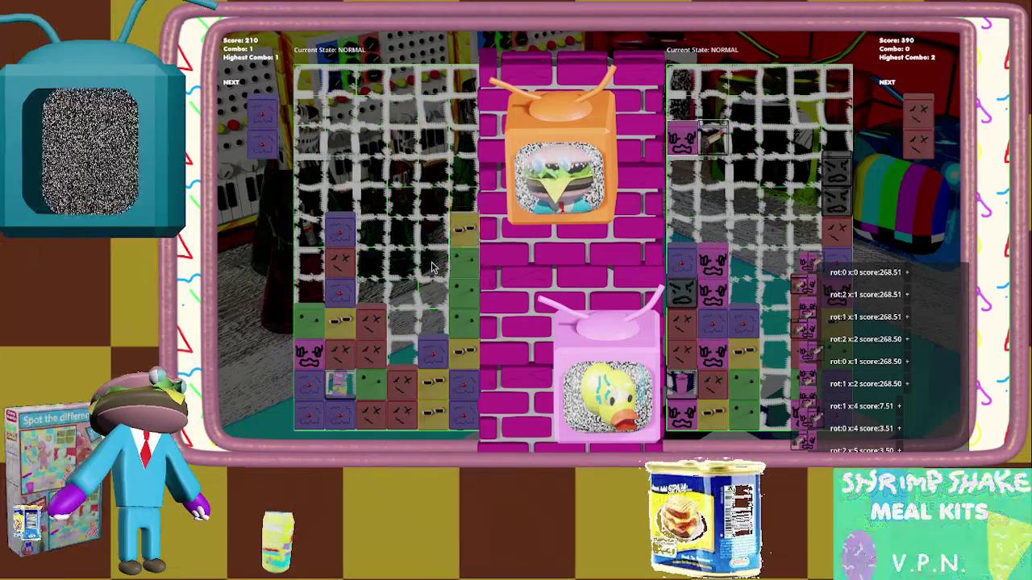
key("Down")
key("Left")
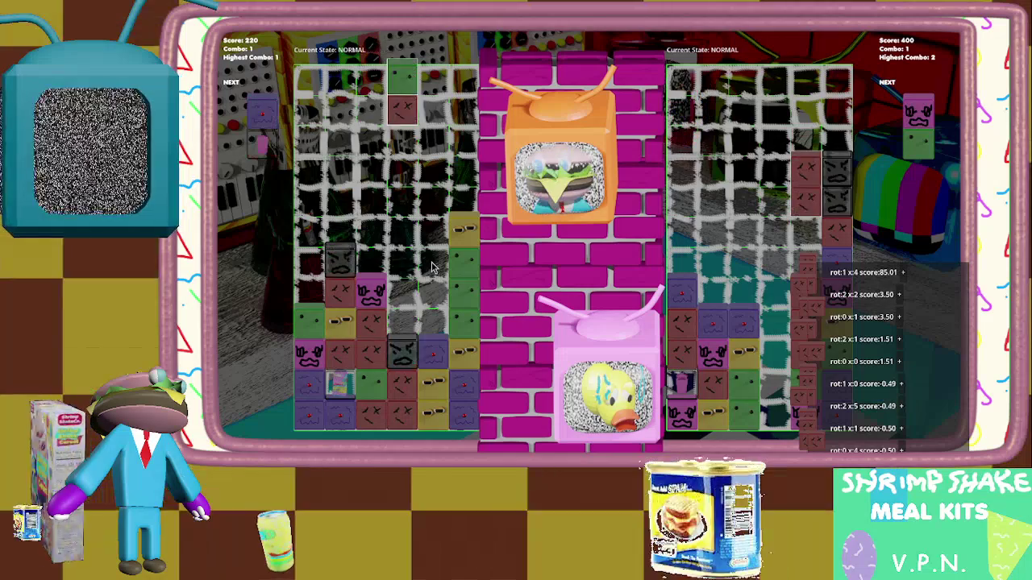
key("Up")
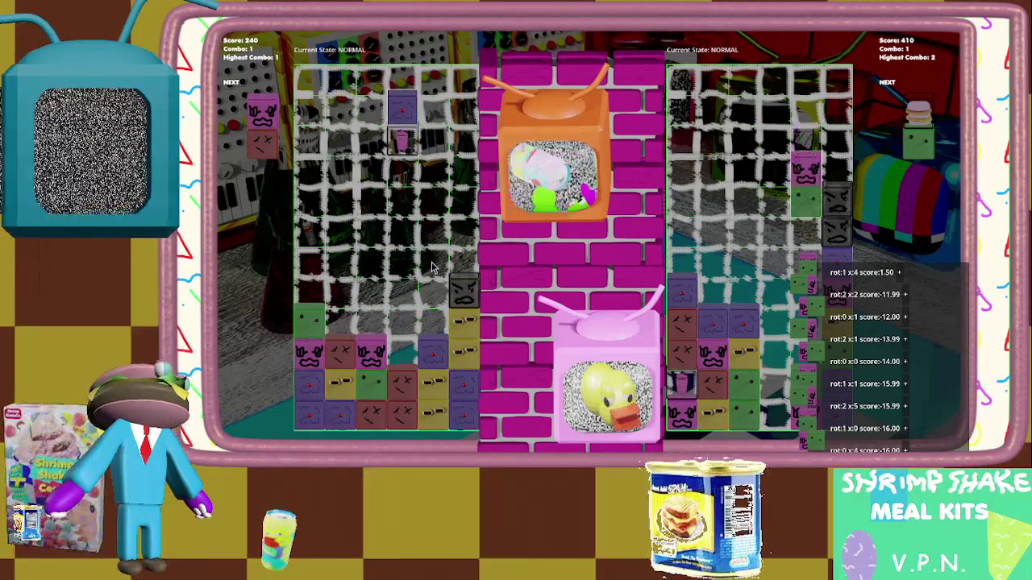
key("Down")
key("Left")
key("Up")
key("Down")
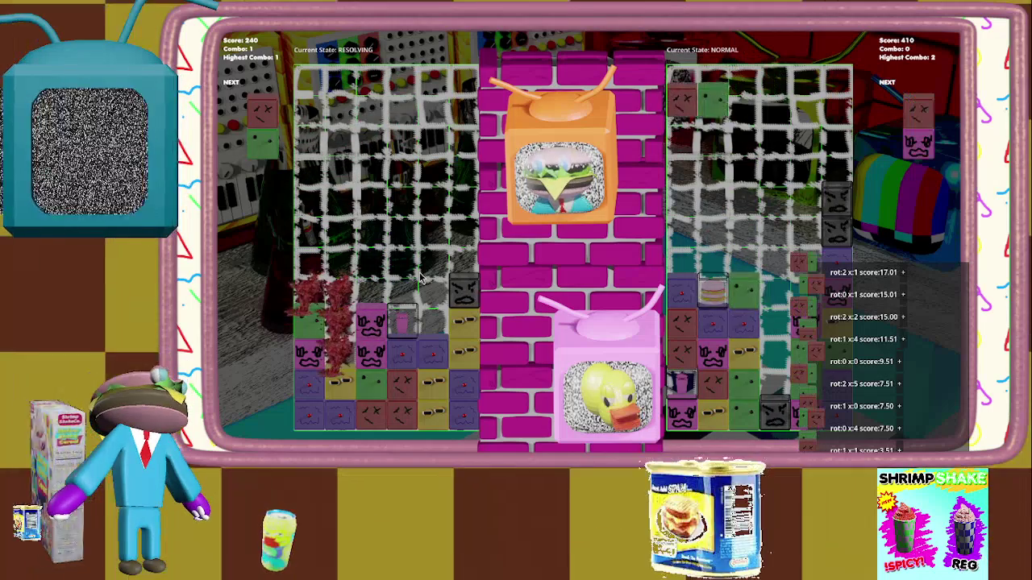
key("Up")
key("Up")
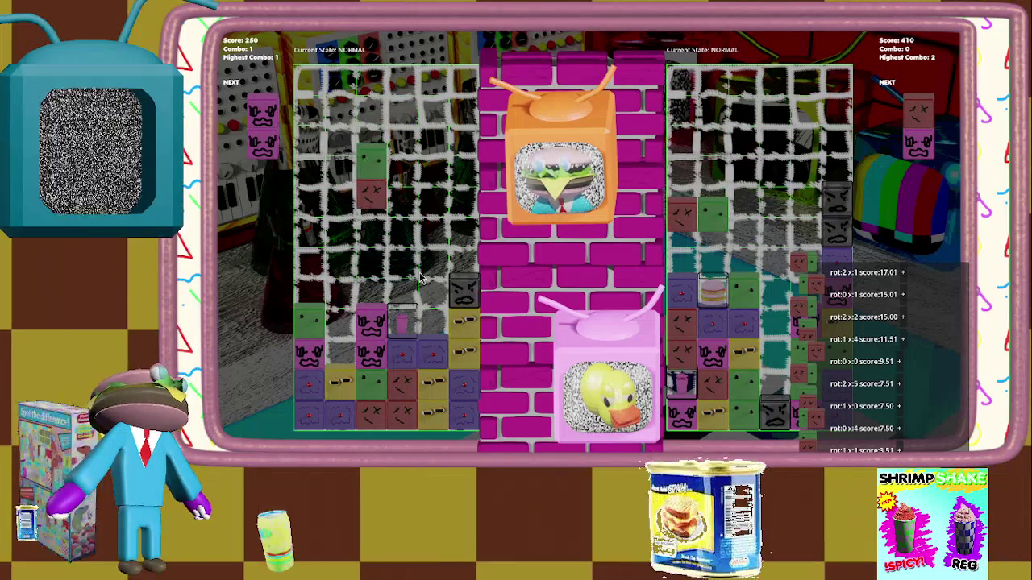
key("Left")
key("Left")
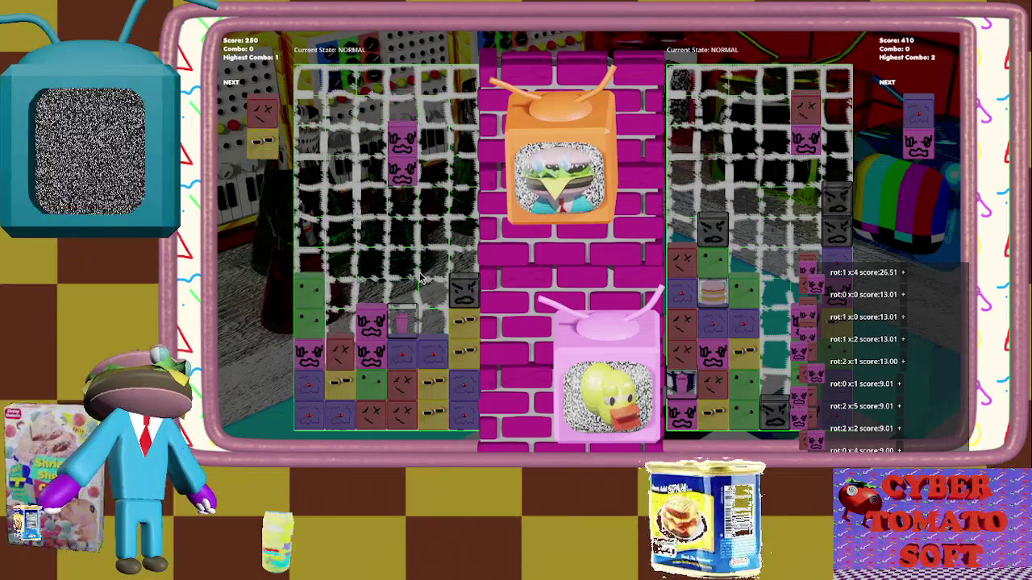
key("Left")
key("Left")
key("Down")
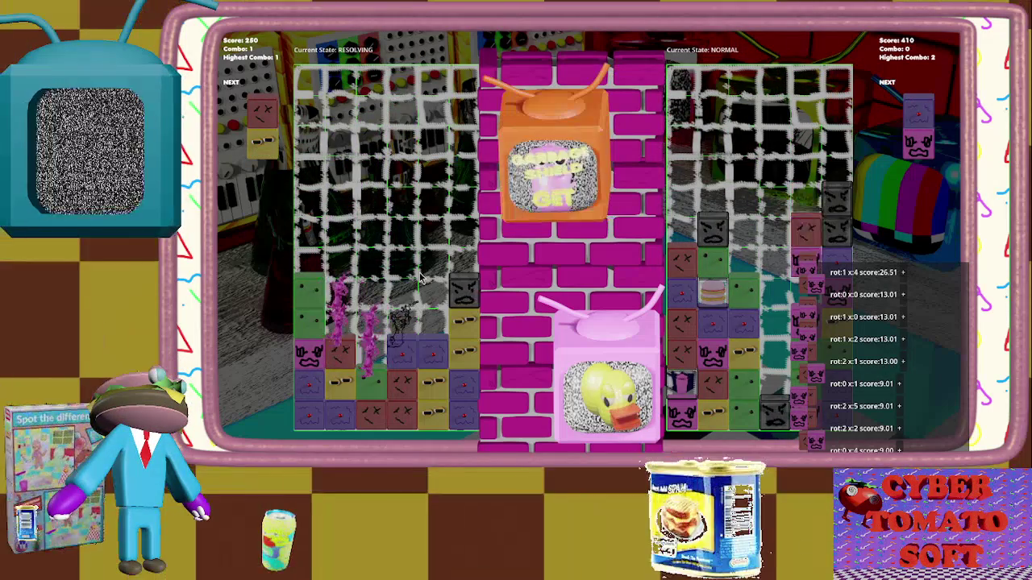
Drop red/yellow, red/blue and blue/yellow pieces to chain a 3x combo, reaching 830.
key("Up")
key("Right")
key("Down")
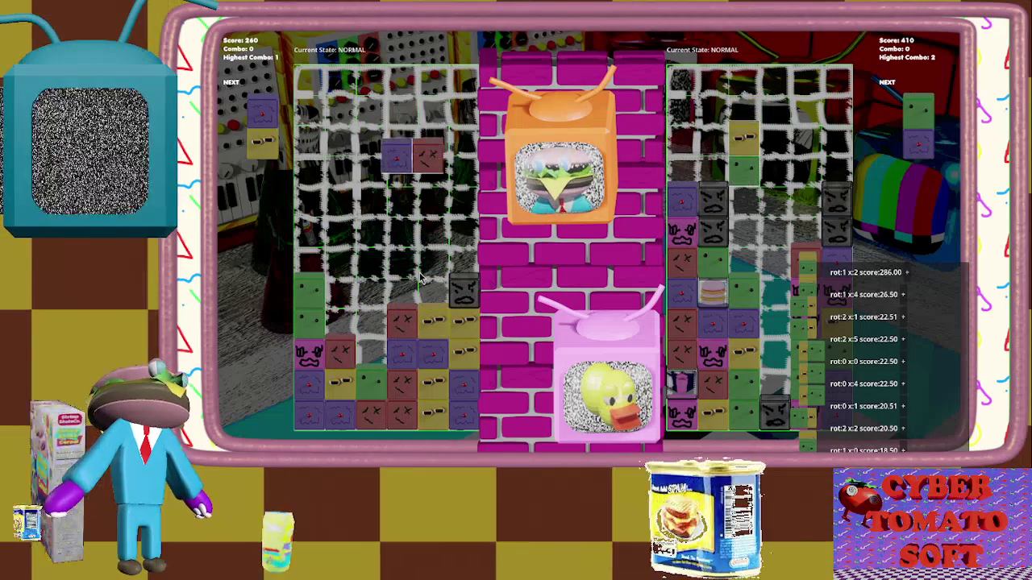
key("Up")
key("Down")
key("Left")
key("Right")
key("Right")
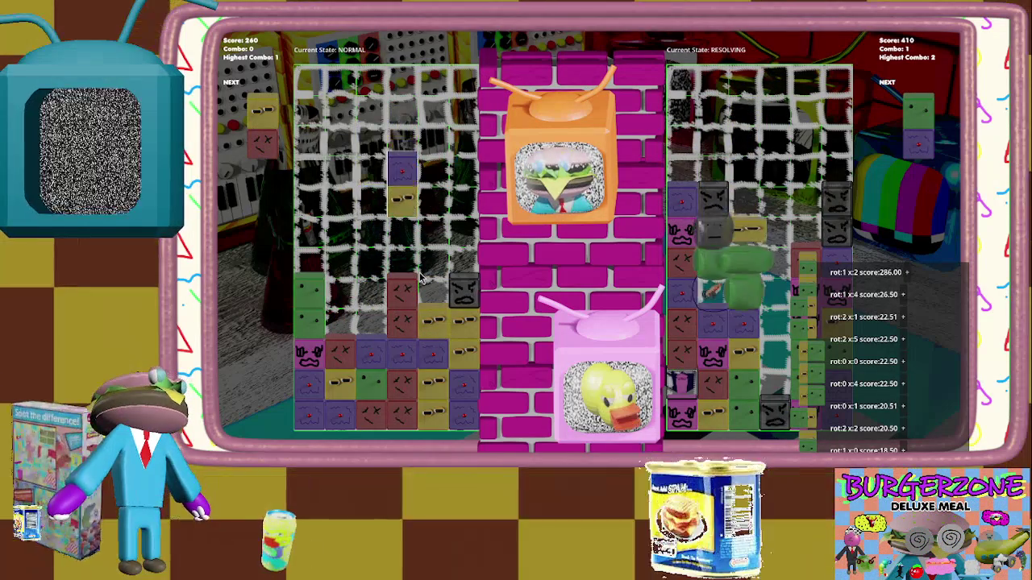
key("Down")
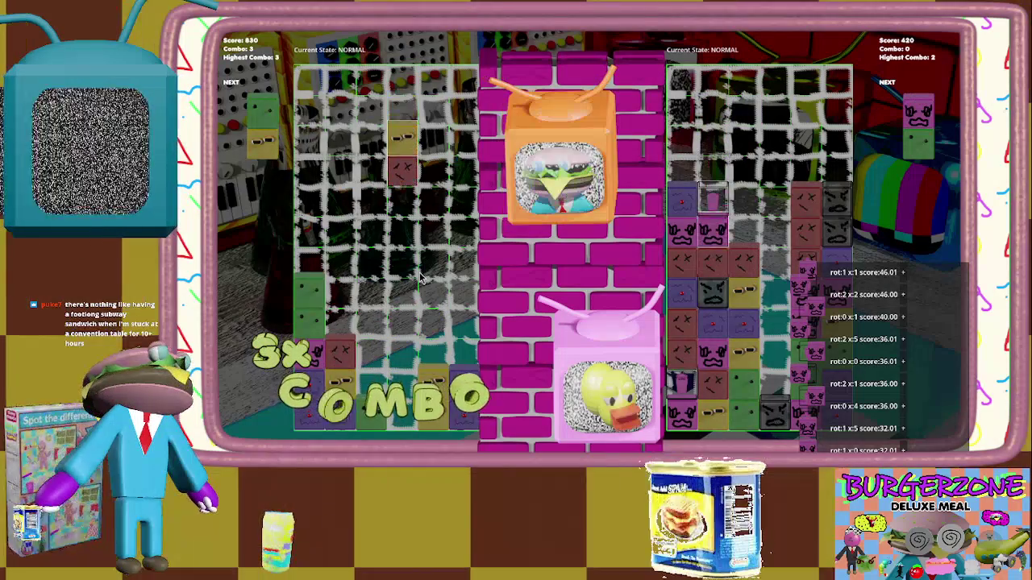
Steer and drop the red-yellow, yellow-purple and purple-green pairs until the AI board tops out.
key("Up")
key("Right")
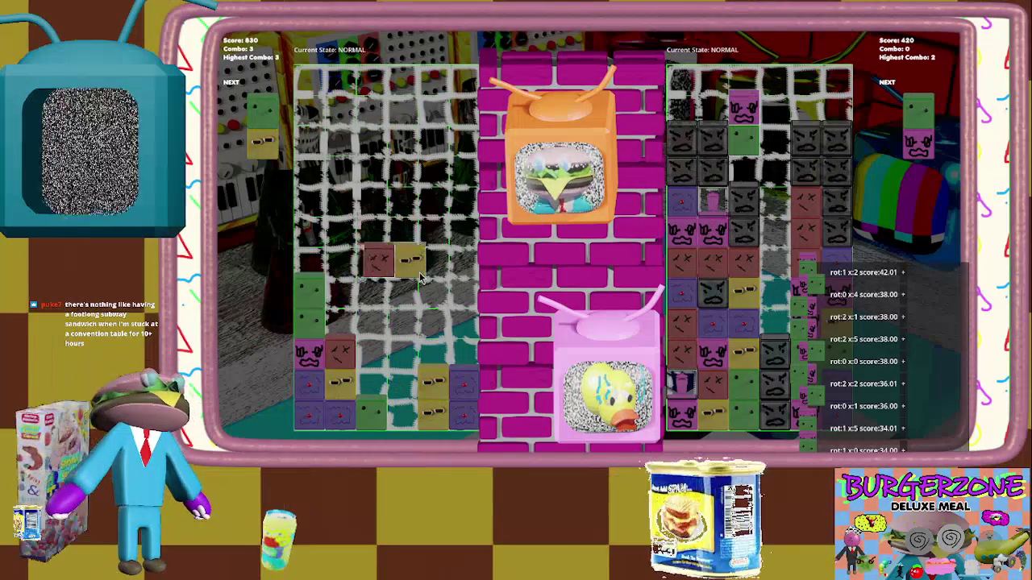
key("Down")
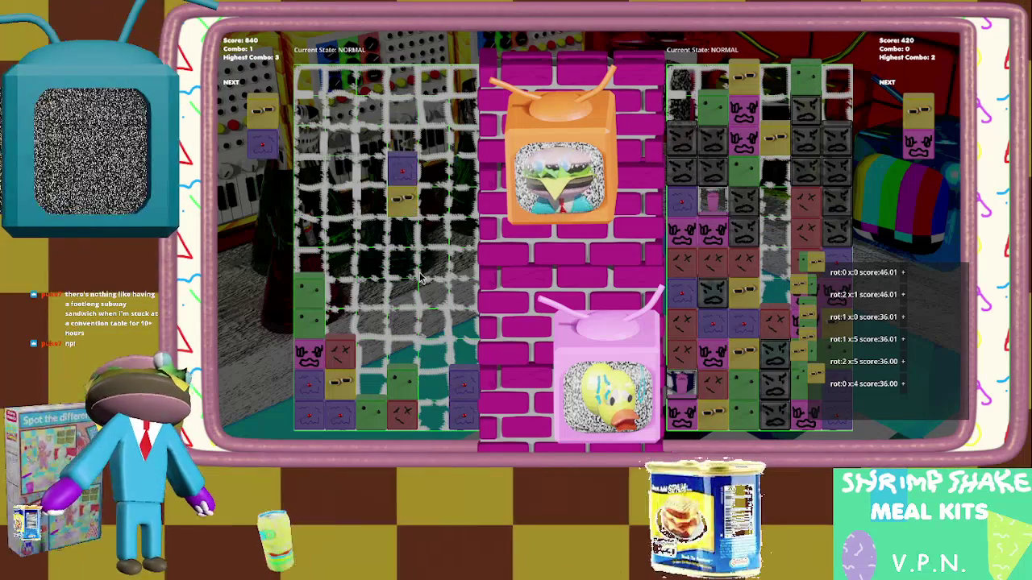
key("Right")
key("Down")
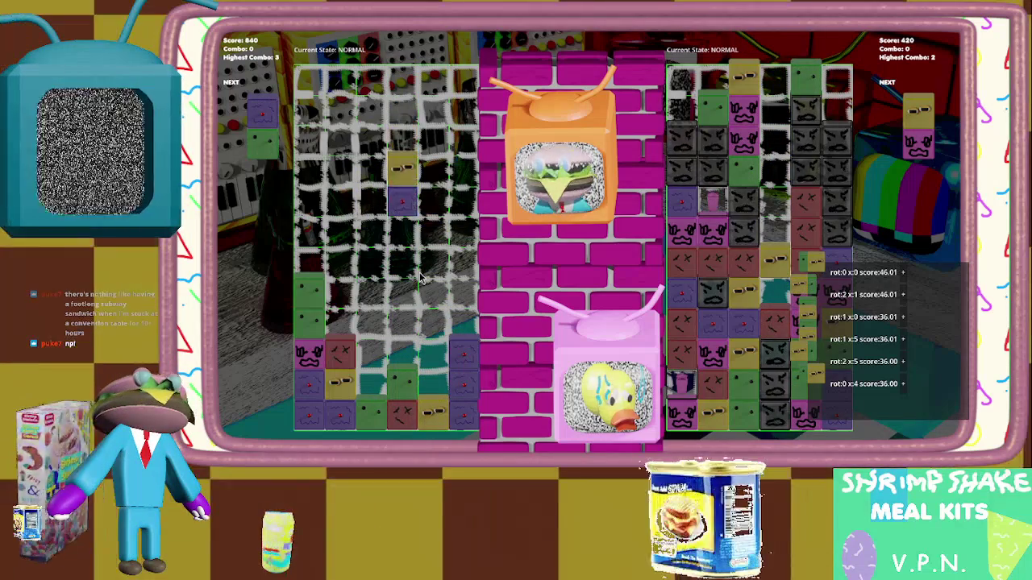
key("Right")
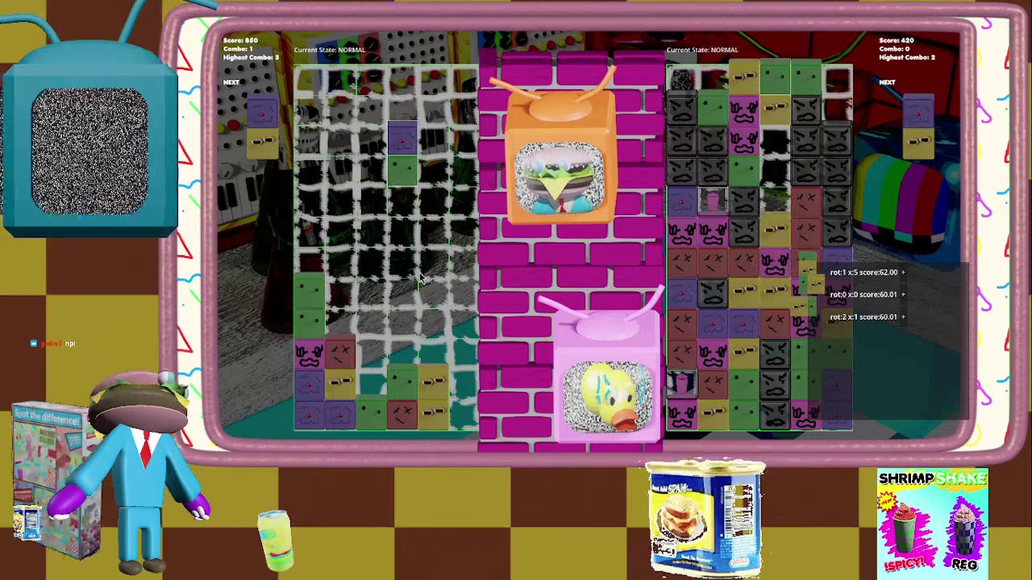
key("Left")
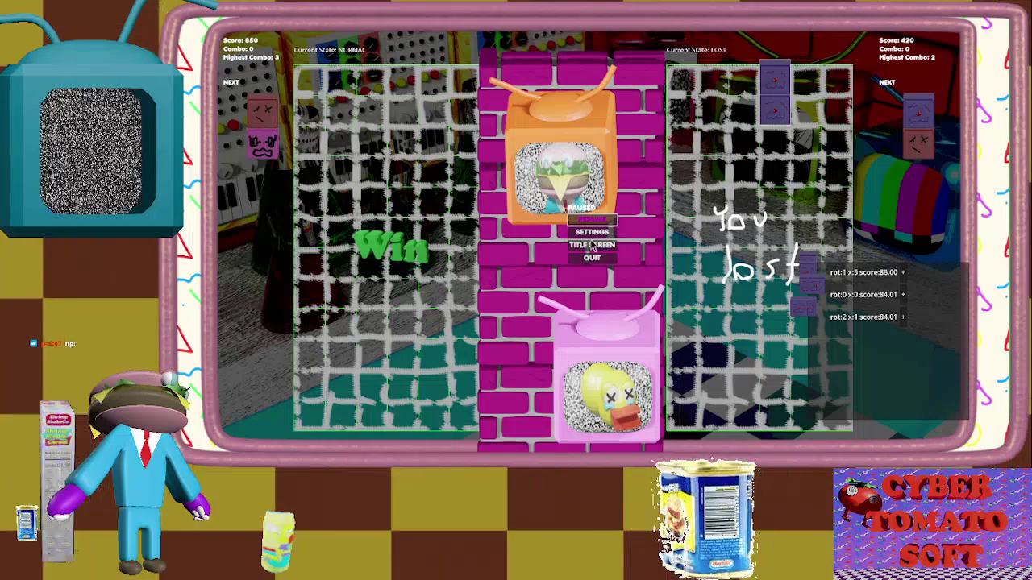
Return to the title screen, start a fresh match, and drop the first pair one column left.
left_click(592, 246)
key("Return")
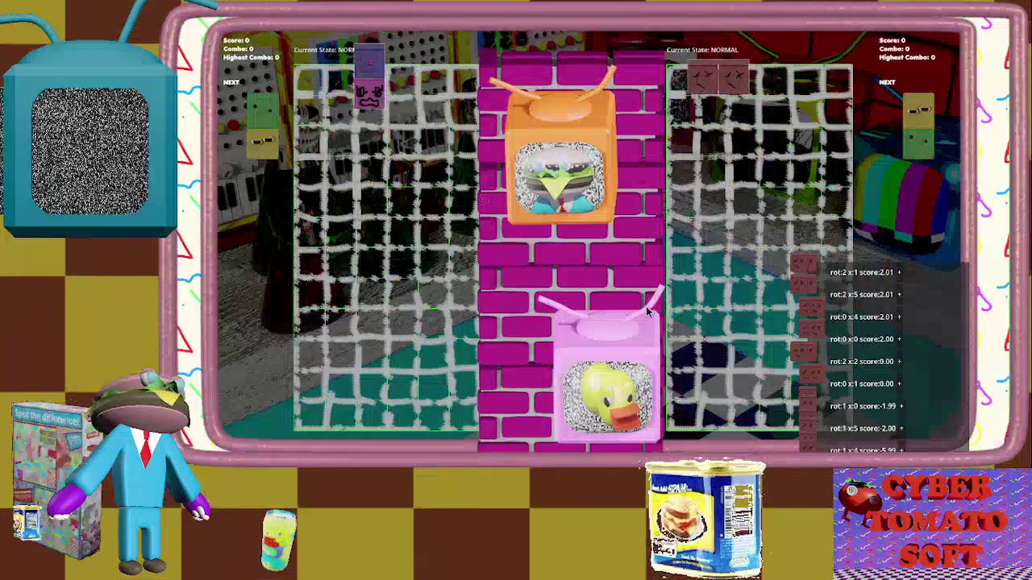
key("Up")
key("Left")
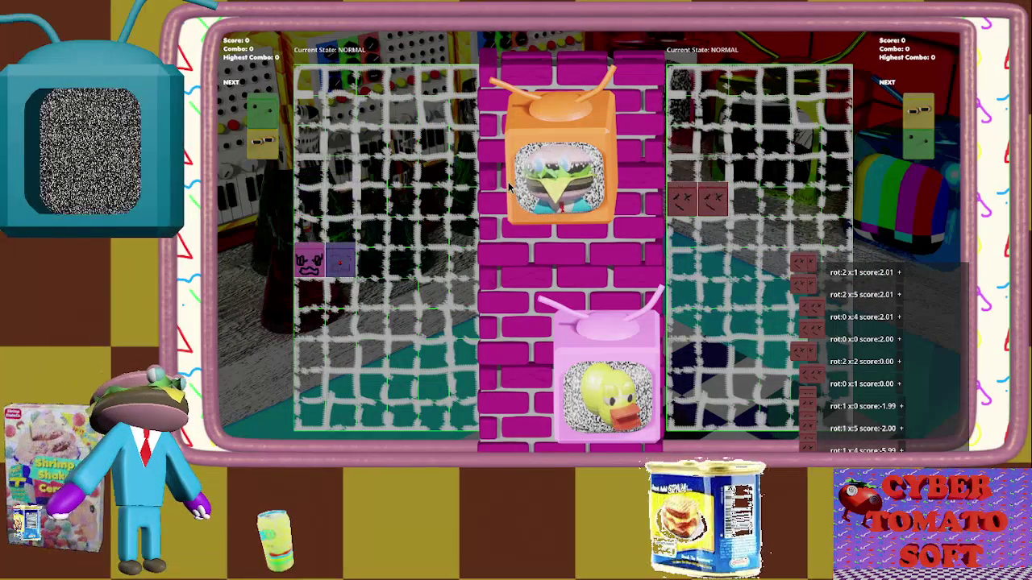
key("Down")
key("Down")
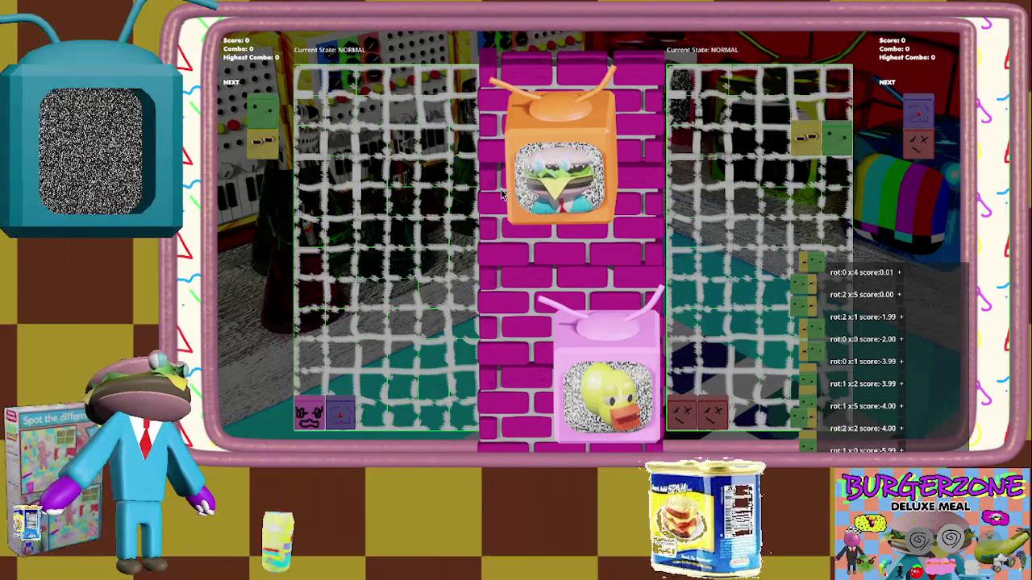
Place the next several pairs flat in the rightmost column and the bottom-left of the well.
key("Right")
key("Right")
key("Up")
key("Down")
key("Down")
key("Down")
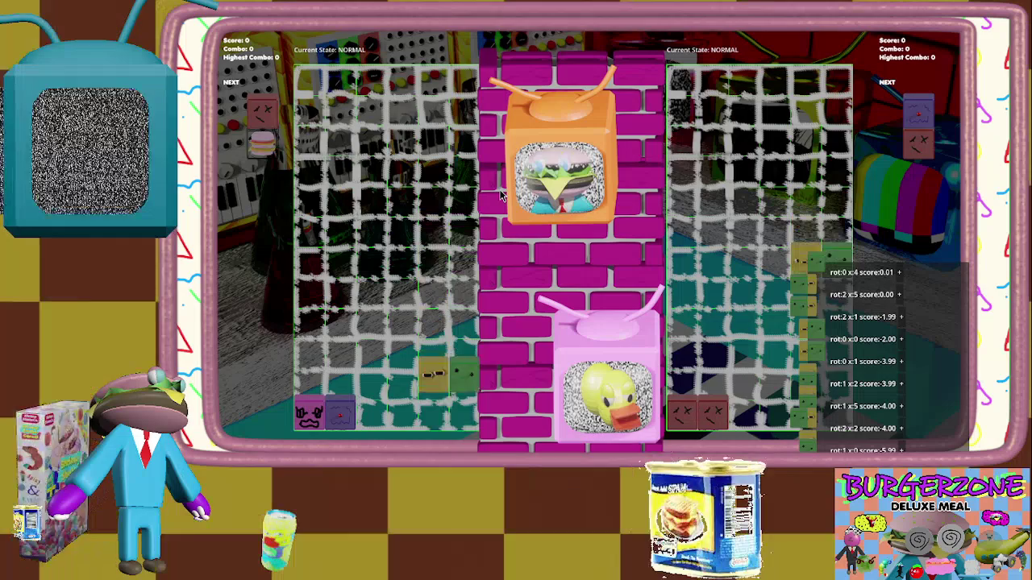
key("Up")
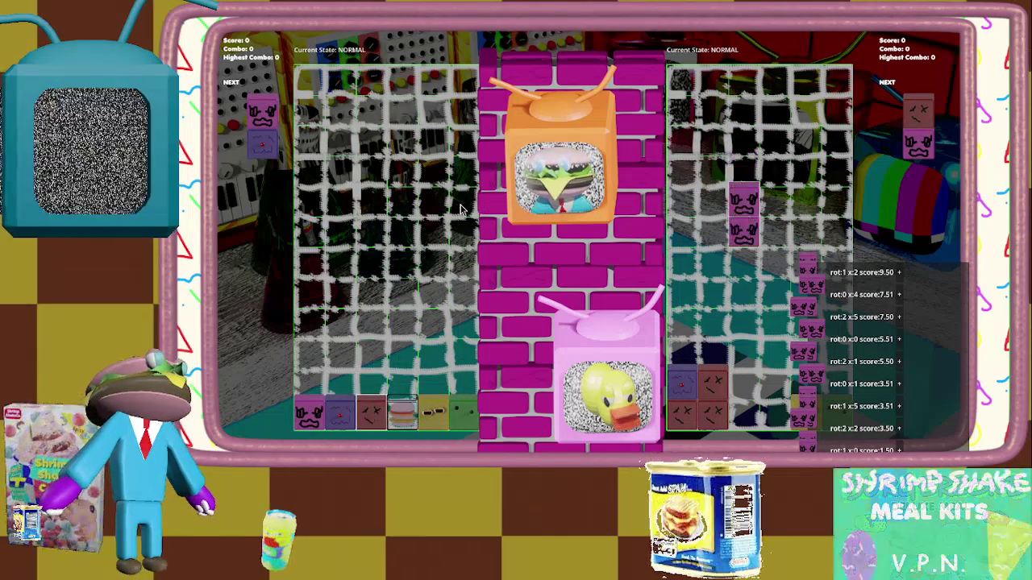
key("Up")
key("Left")
key("Left")
key("Down")
key("Left")
key("Left")
key("Up")
key("Right")
key("Down")
key("Right")
key("Right")
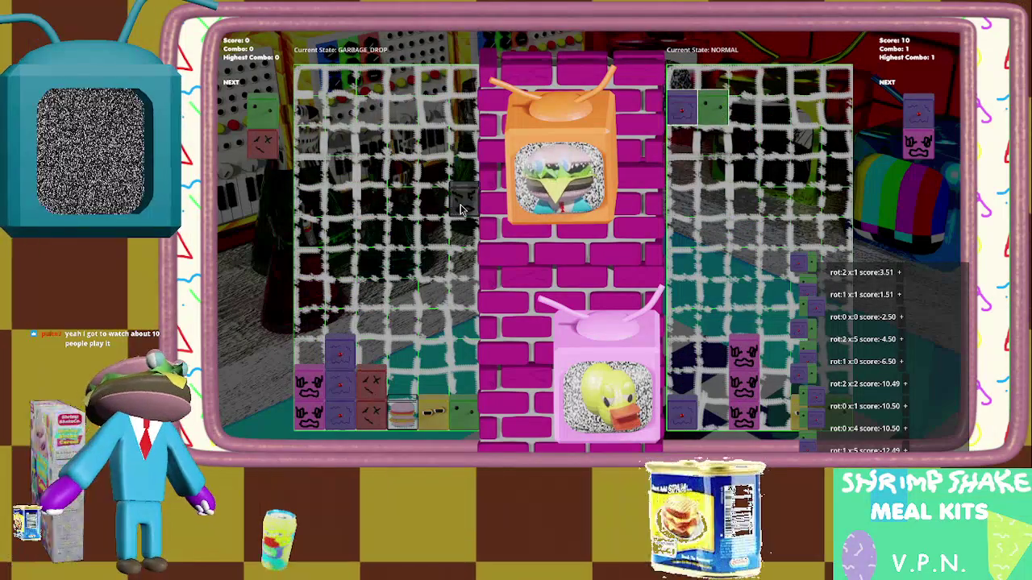
key("Down")
Stack the red-green, green-blue and yellow-red pairs to clear four reds, then drop the pink pair.
key("Left")
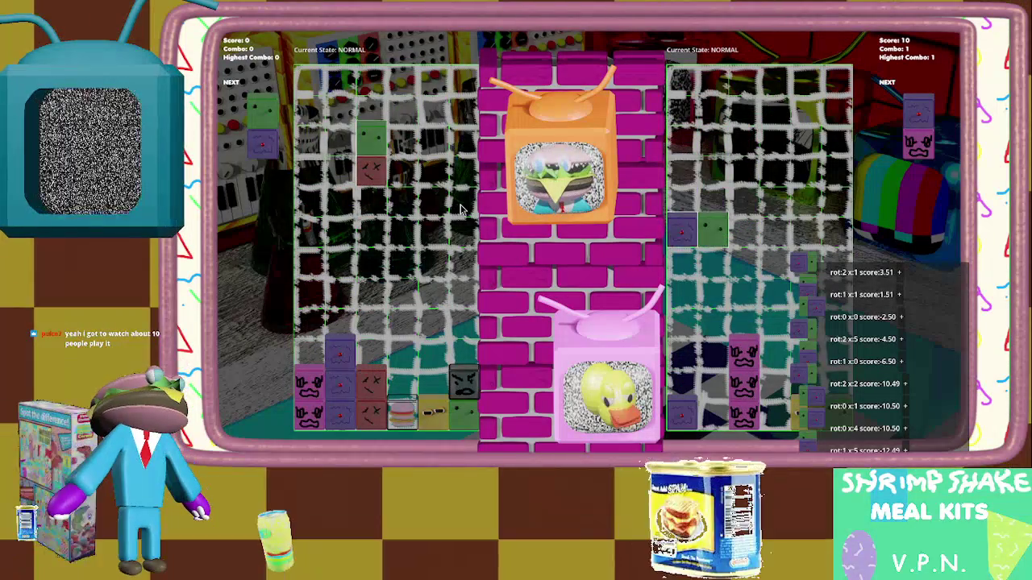
key("Up")
key("Right")
key("Down")
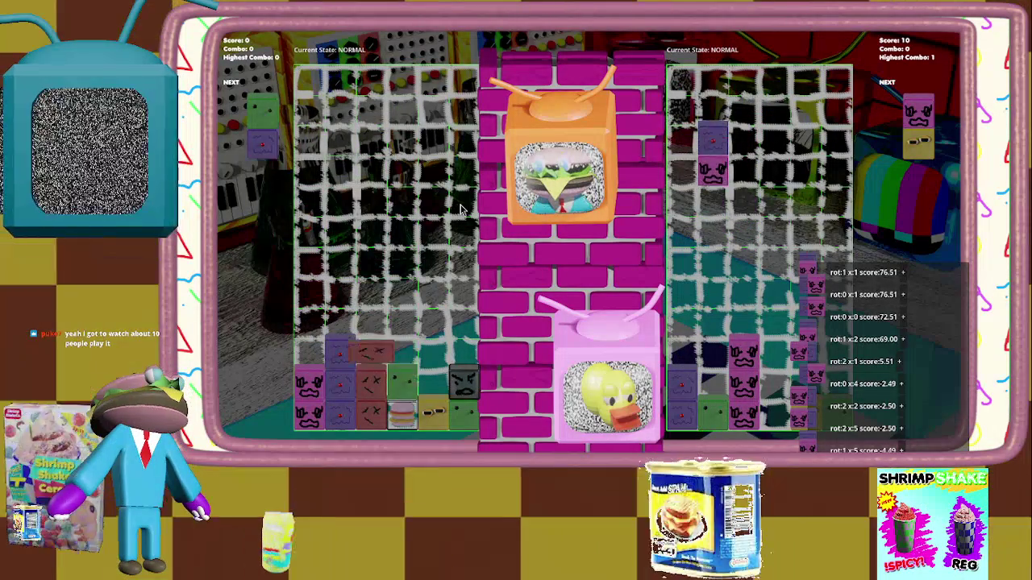
key("Left")
key("Left")
key("Down")
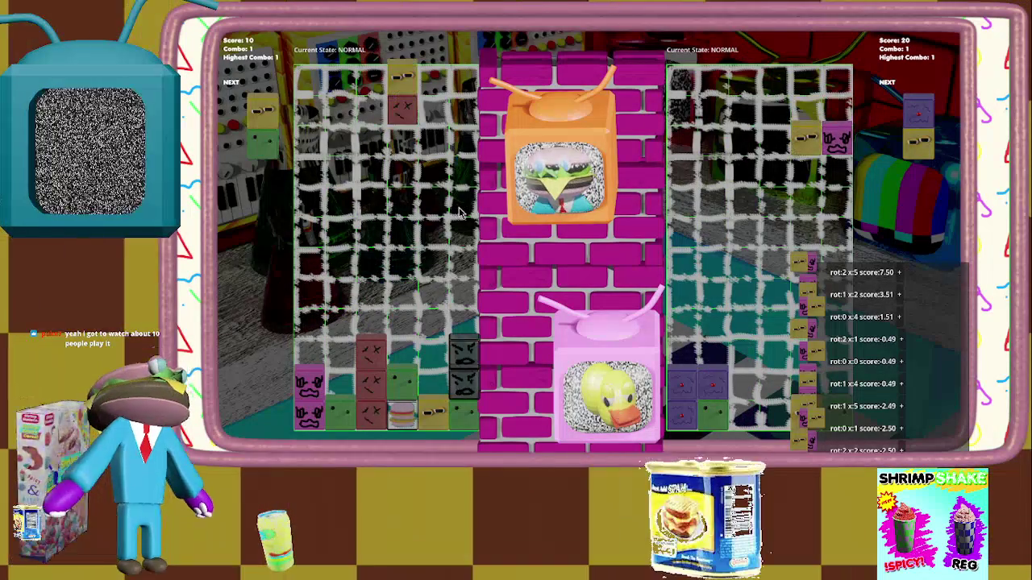
key("Left")
key("Down")
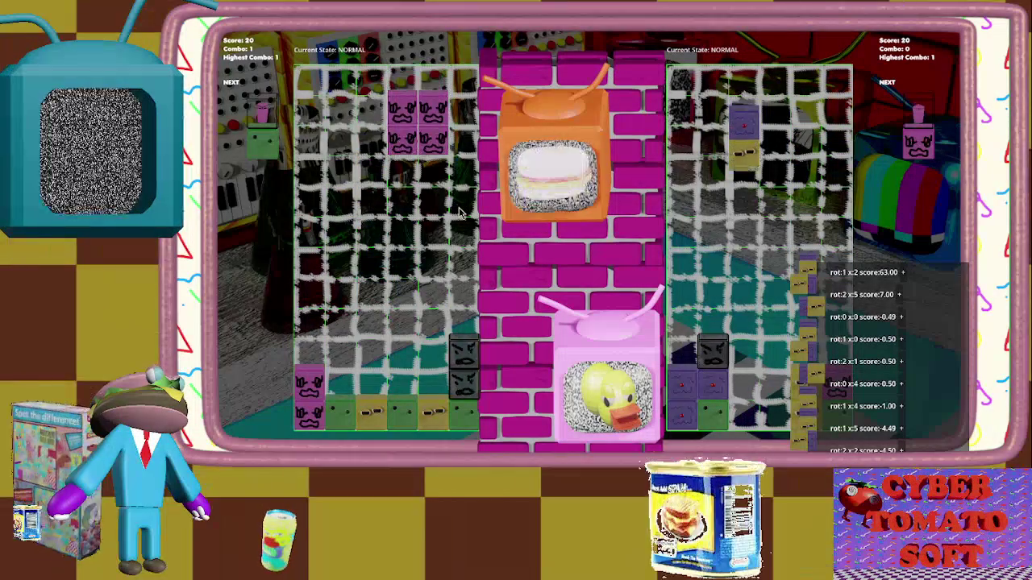
key("Left")
key("Left")
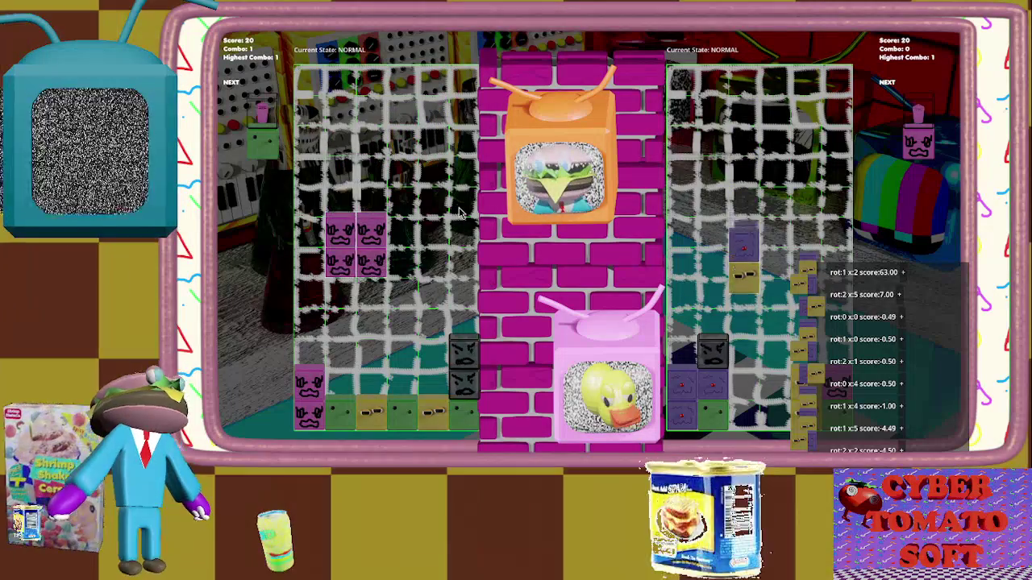
key("Down")
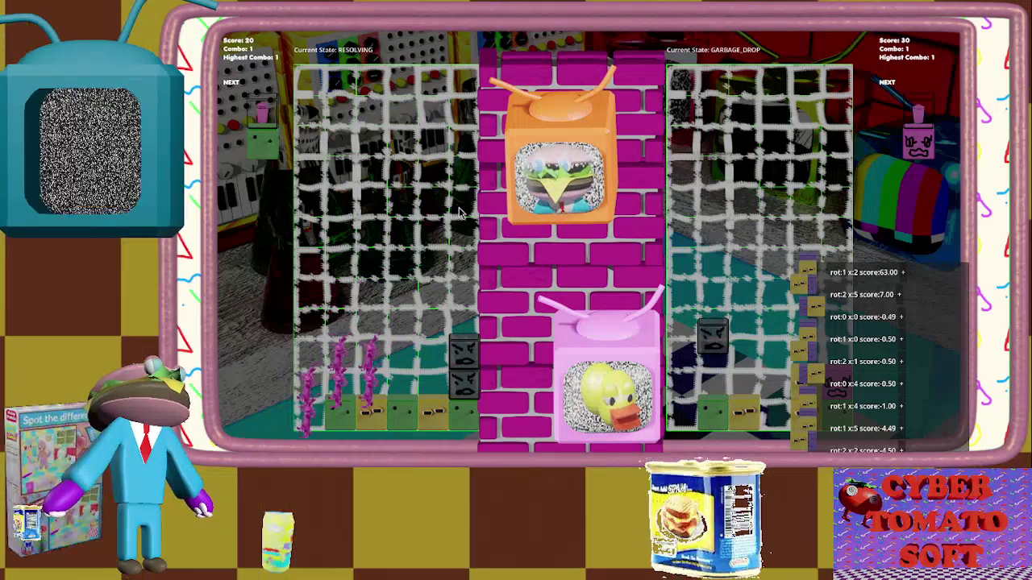
Land the green-pink, pink-brown, purple-green, yellow-red, red-yellow and green-burger pairs onto the stack.
key("Left")
key("Up")
key("Up")
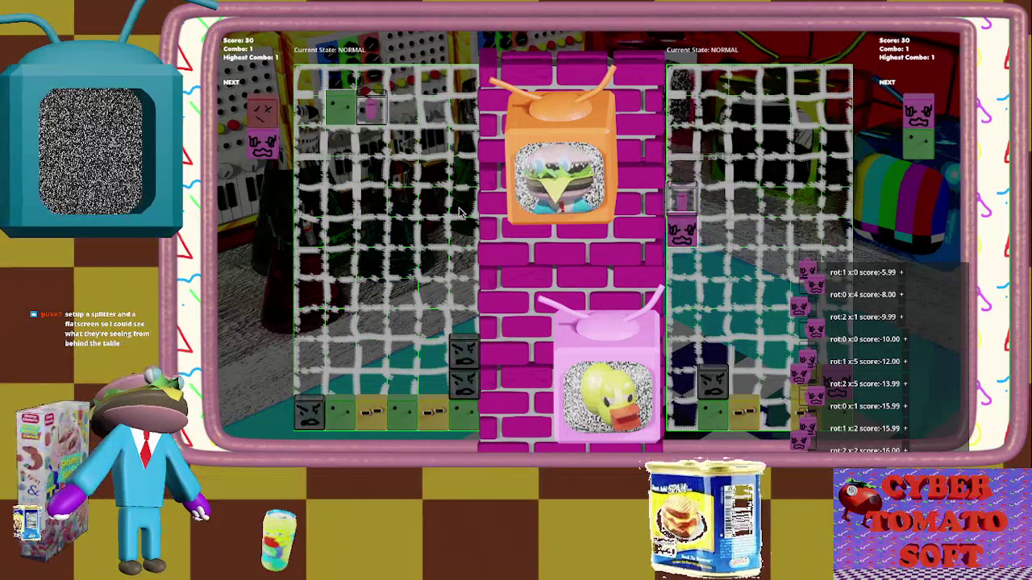
key("Up")
key("Left")
key("Left")
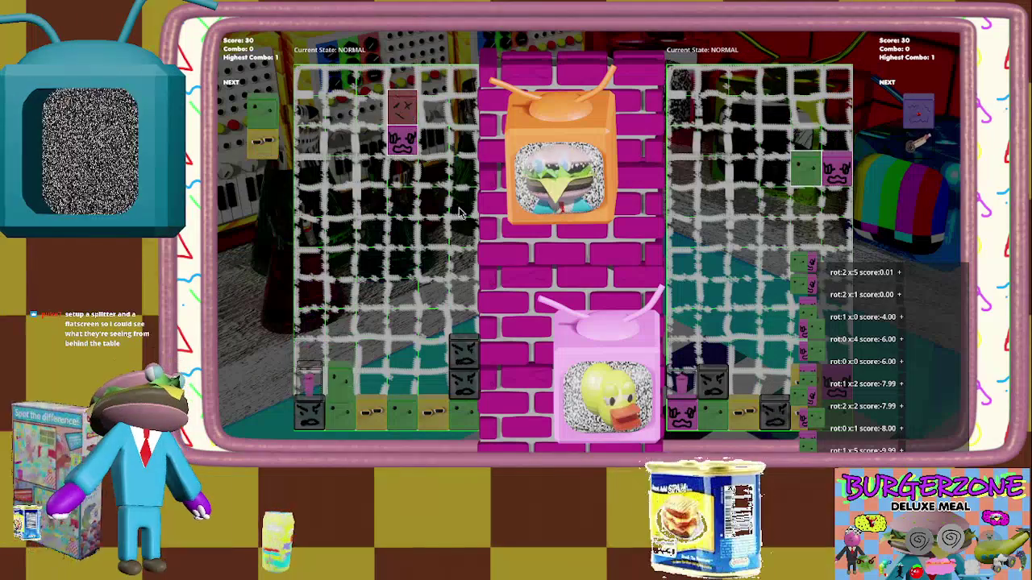
key("Up")
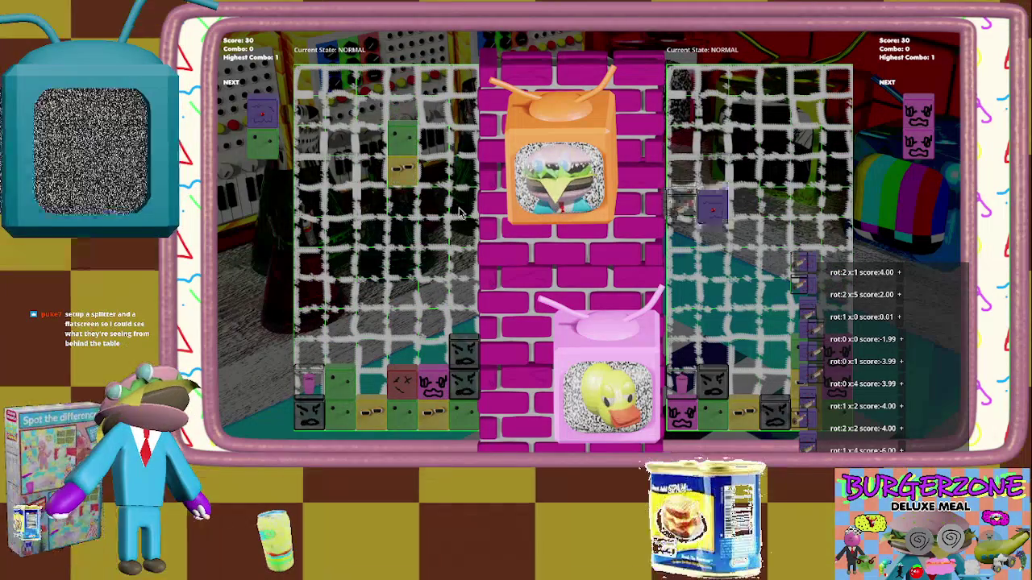
key("Right")
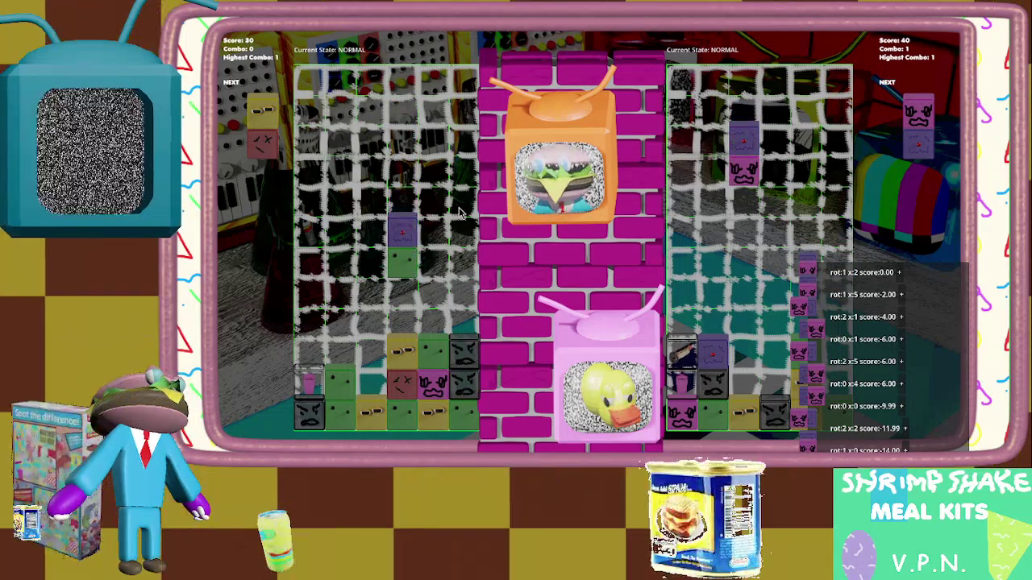
key("Right")
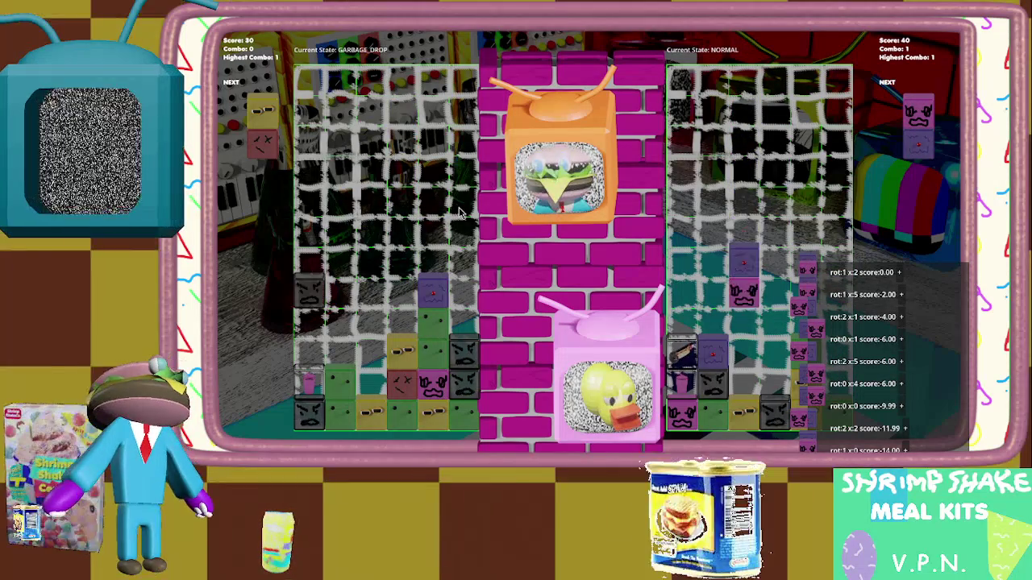
key("Left")
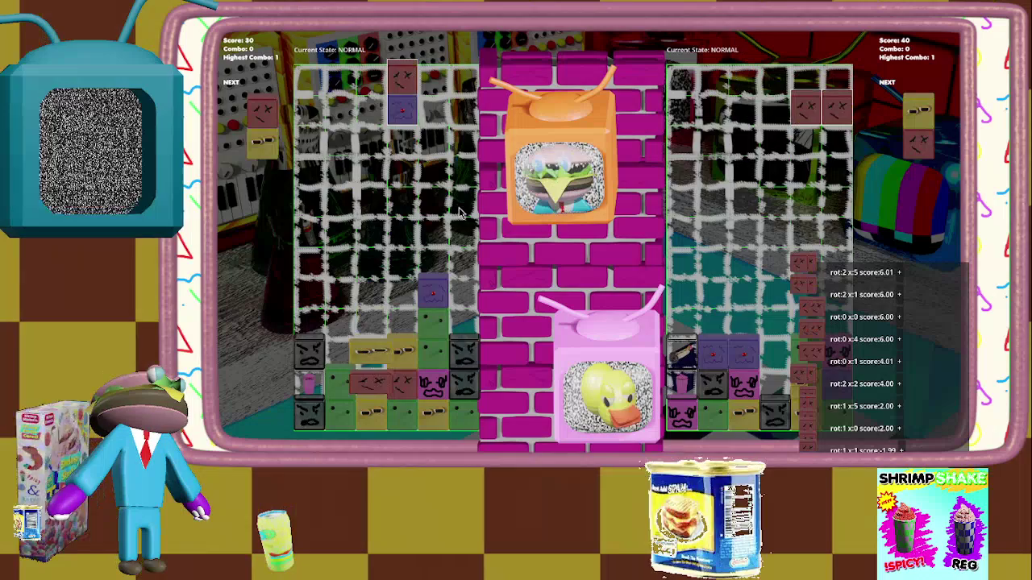
key("Up")
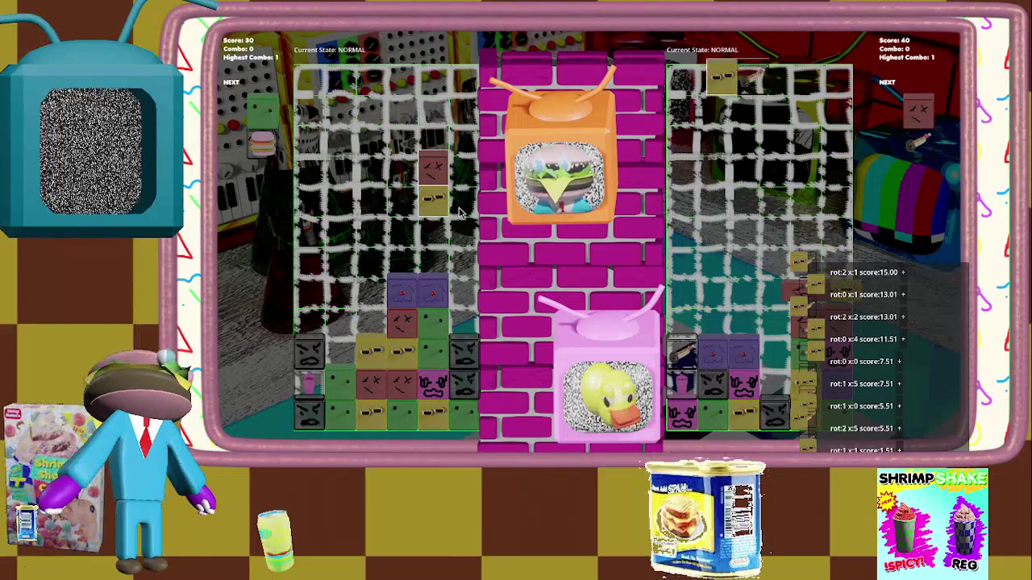
key("Left")
key("Left")
key("Up")
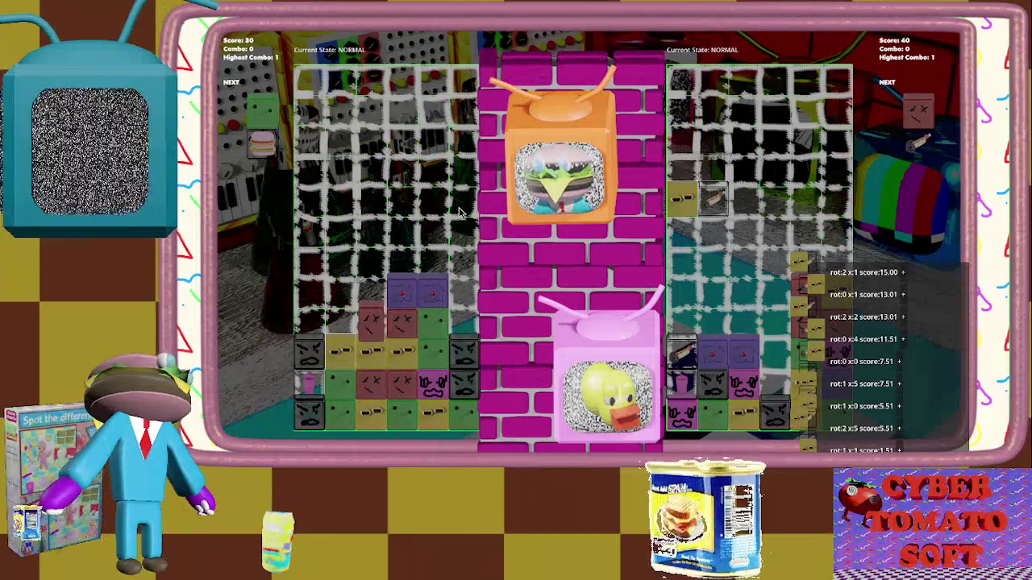
key("Right")
key("Right")
key("Up")
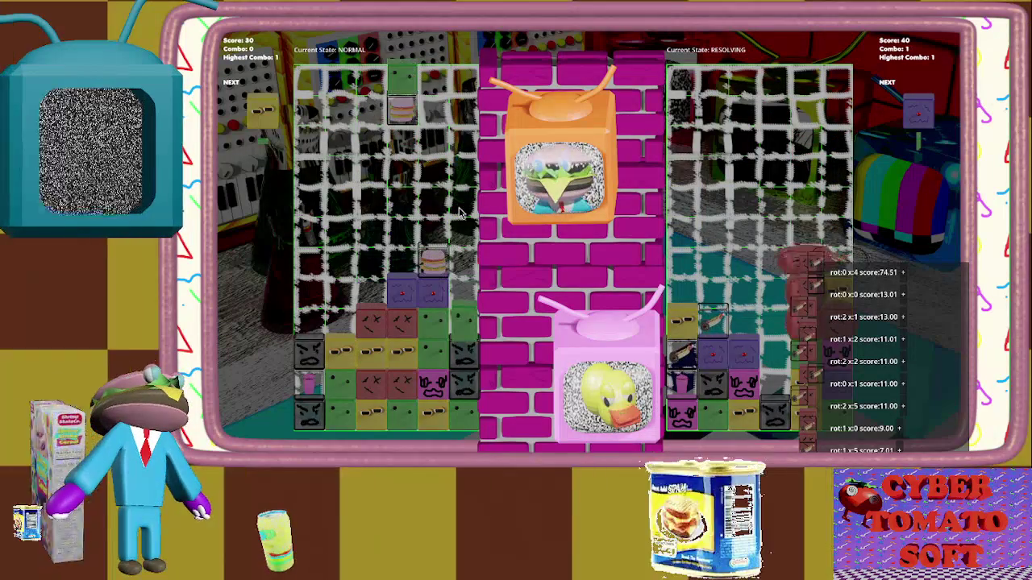
key("Right")
Drop pairs onto column 5 and column 2, lay the purple pair flat, and shift the yellow-red pair left.
key("Up")
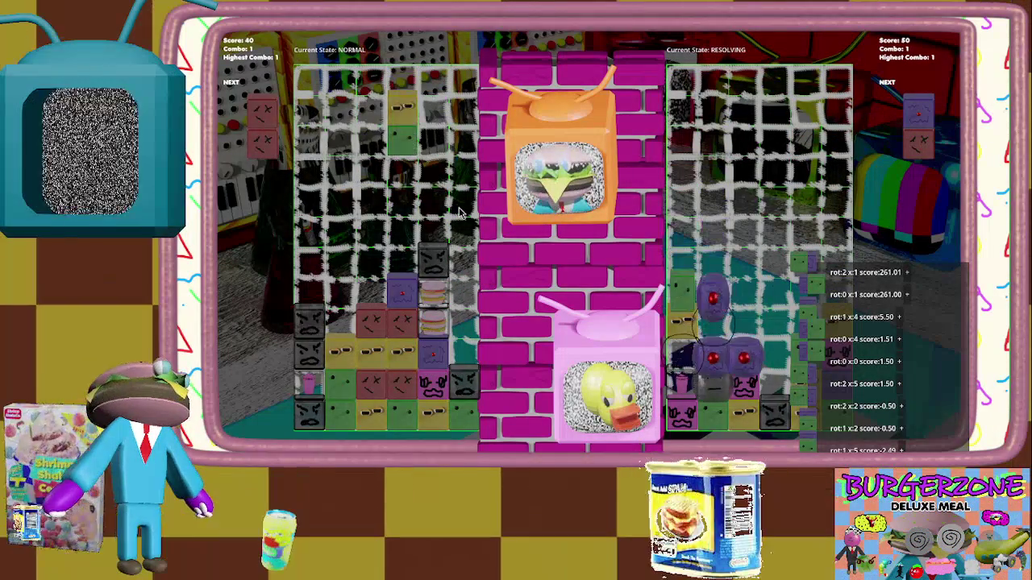
key("Up")
key("Left")
key("Left")
key("Up")
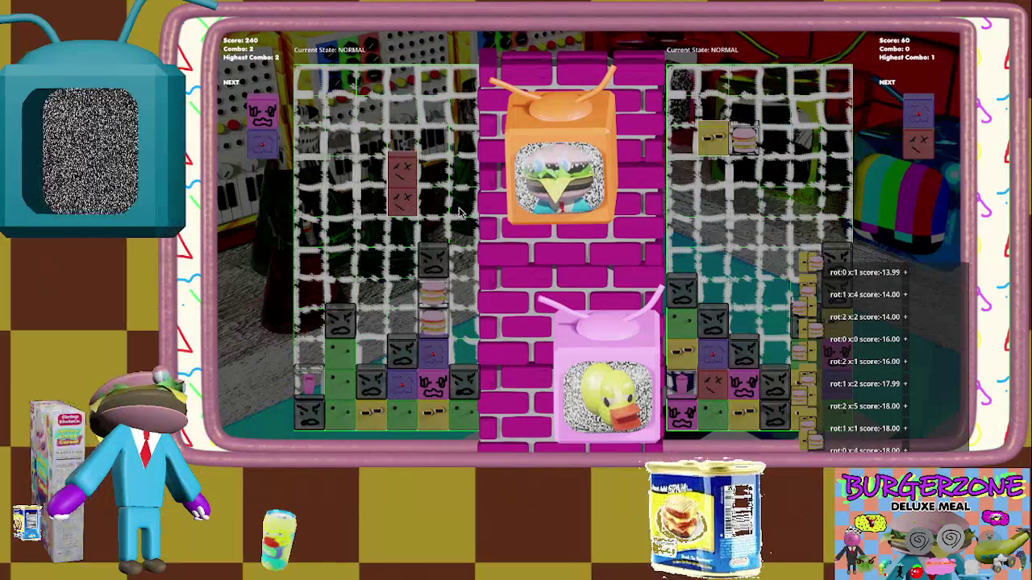
key("Left")
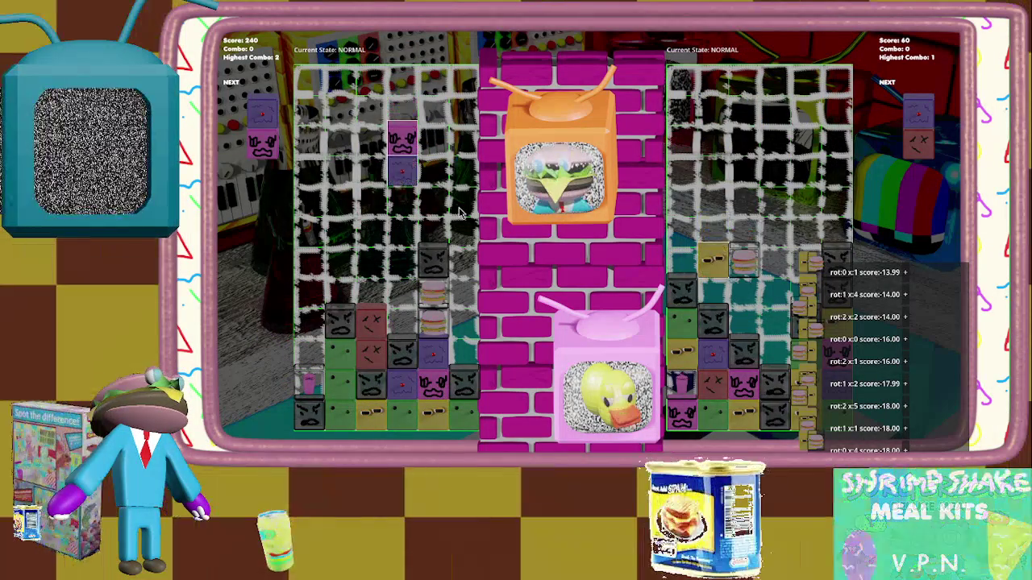
key("Up")
key("Right")
key("Right")
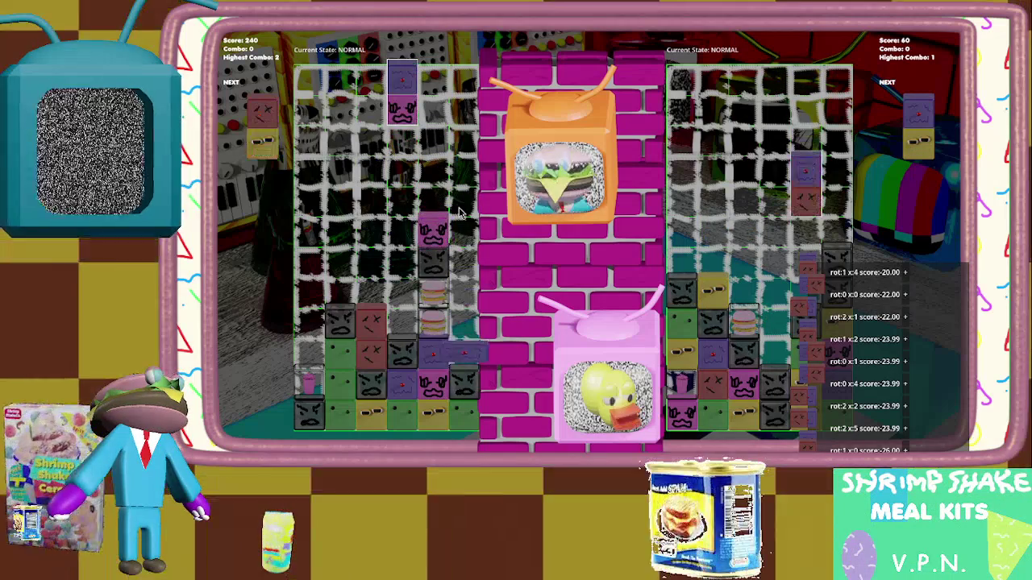
key("Right")
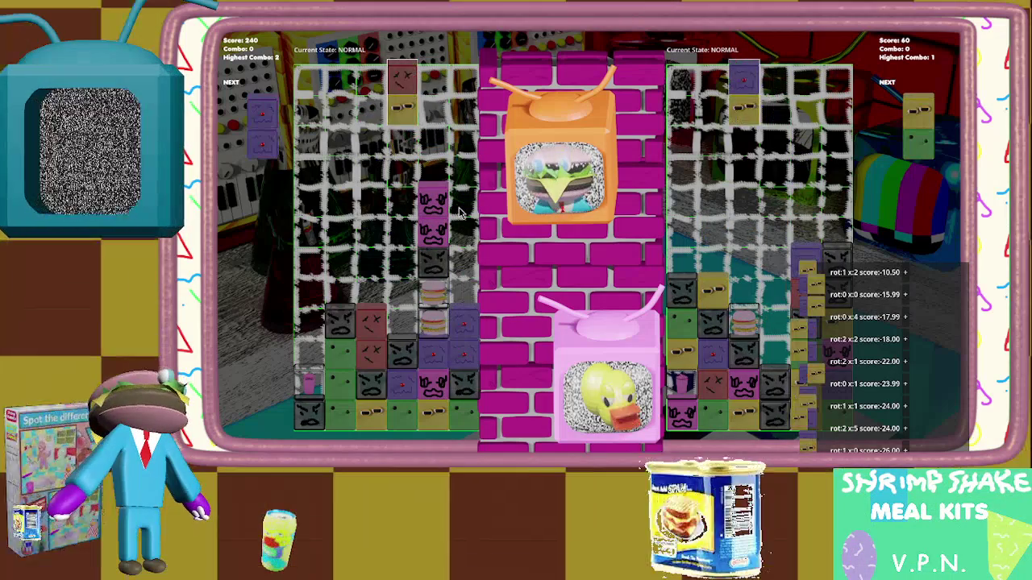
key("Left")
key("Up")
key("Up")
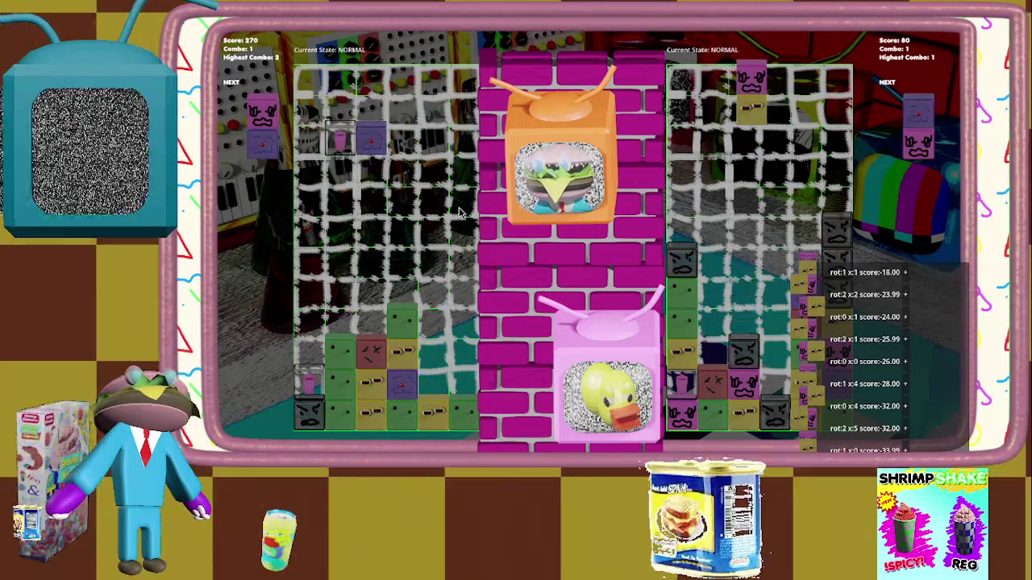
Land the pink-purple pairs on the right side and flip the yellow-pink pair so pink sits on top.
key("Right")
key("Right")
key("Right")
key("Left")
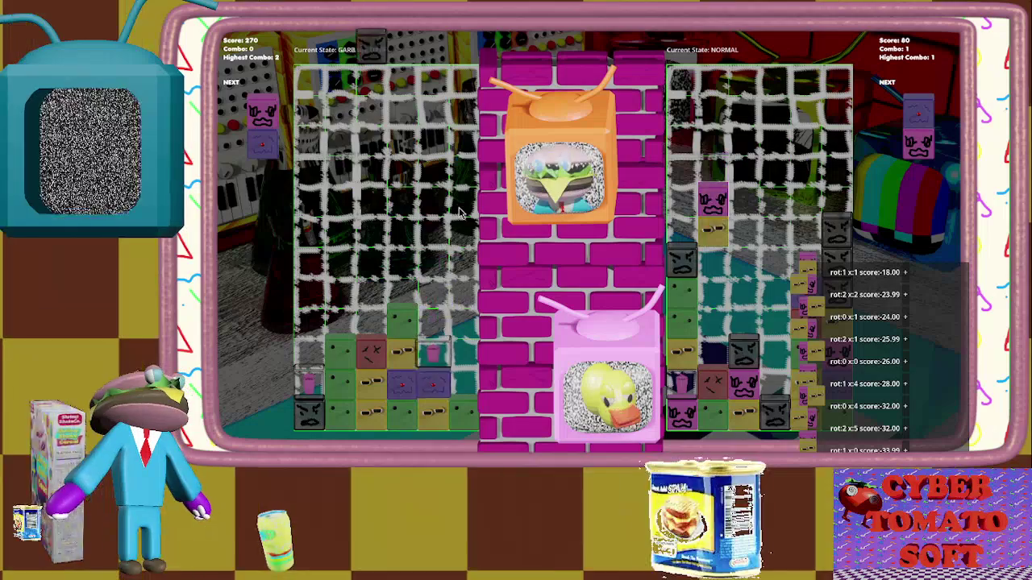
key("Right")
key("Up")
key("Up")
key("Right")
key("Up")
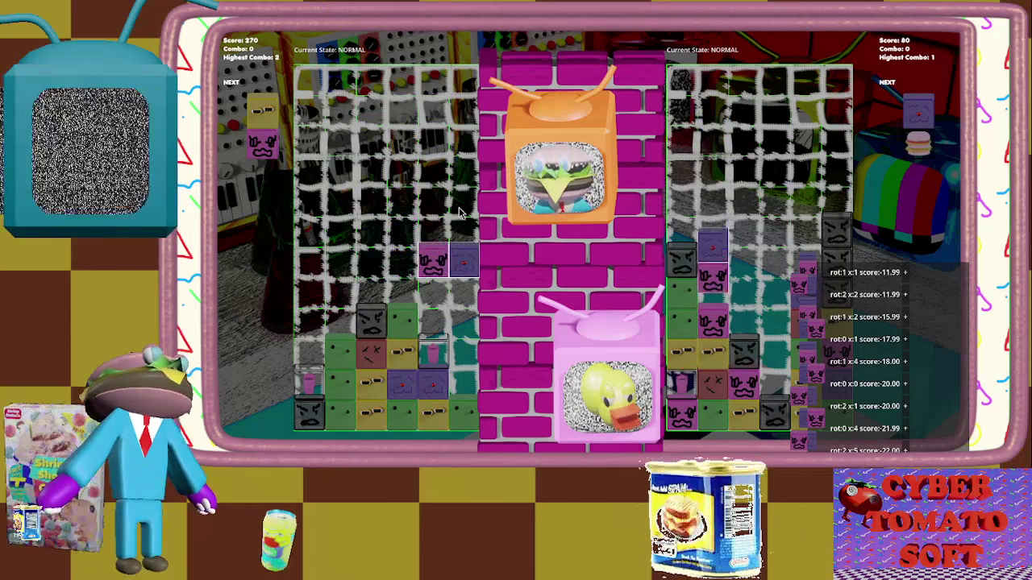
key("Right")
key("Up")
key("Up")
key("Right")
Drop the red-green, yellow-pink and yellow pairs to clear greens, reaching 290 points, then pause.
key("Left")
key("Left")
key("Down")
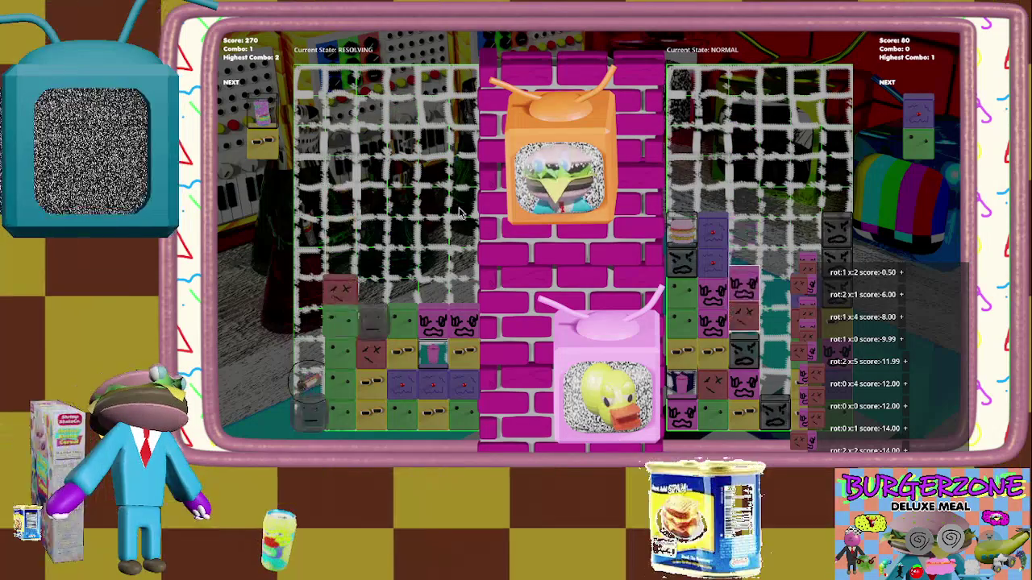
key("Left")
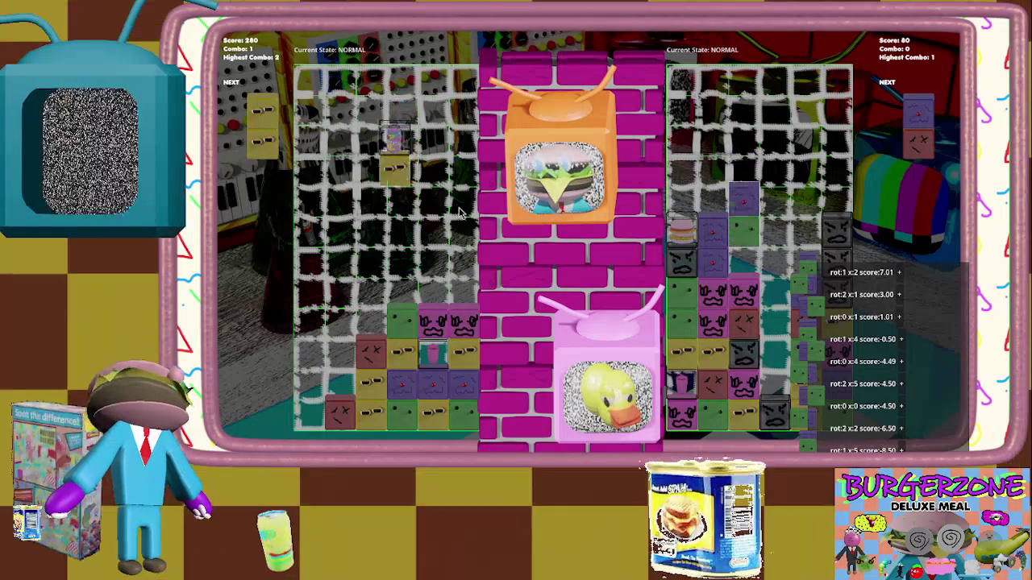
key("Left")
key("Down")
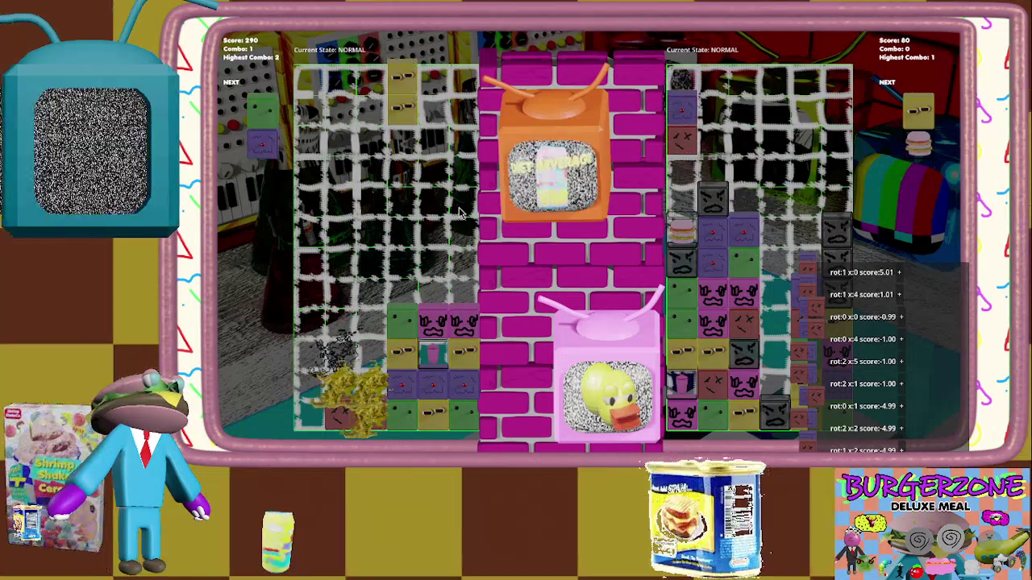
key("Left")
key("Down")
key("Left")
key("Escape")
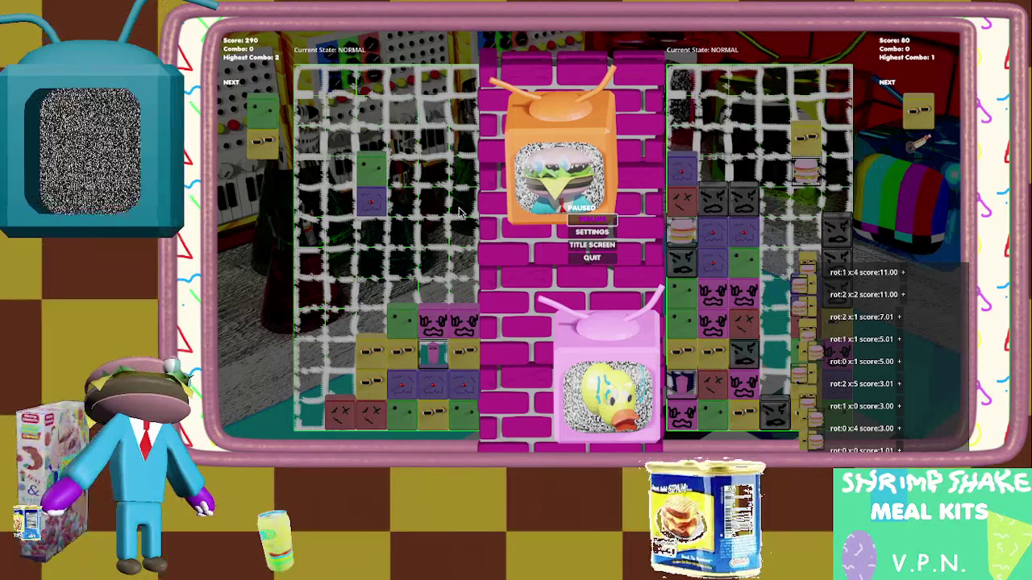
left_click(903, 273)
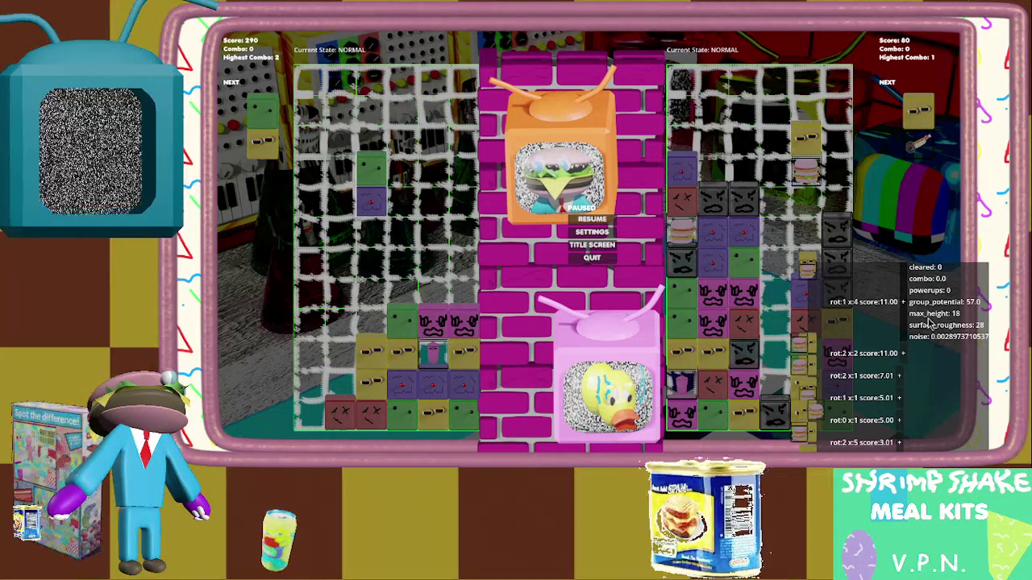
left_click(903, 302)
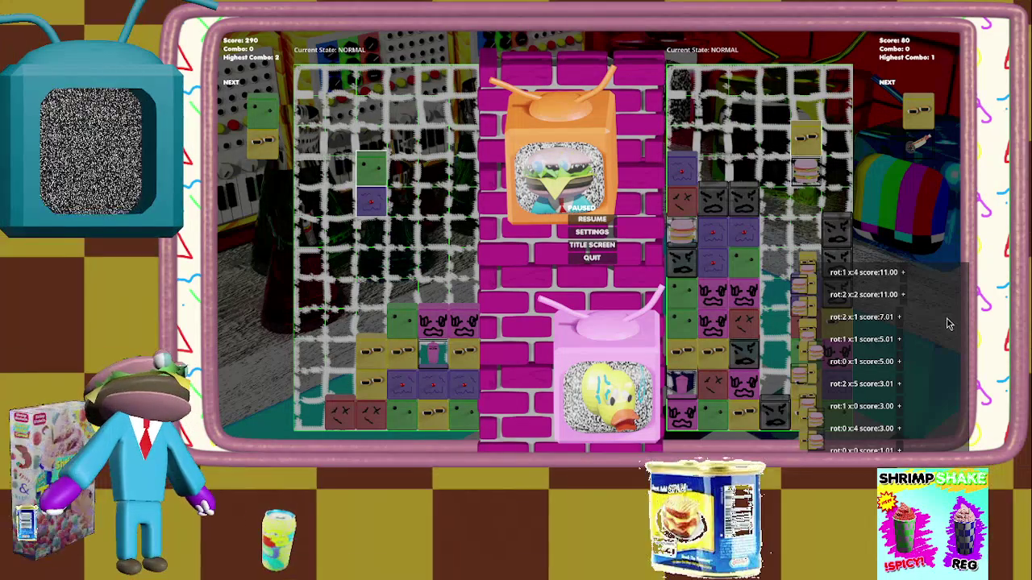
left_click(903, 274)
left_click(903, 274)
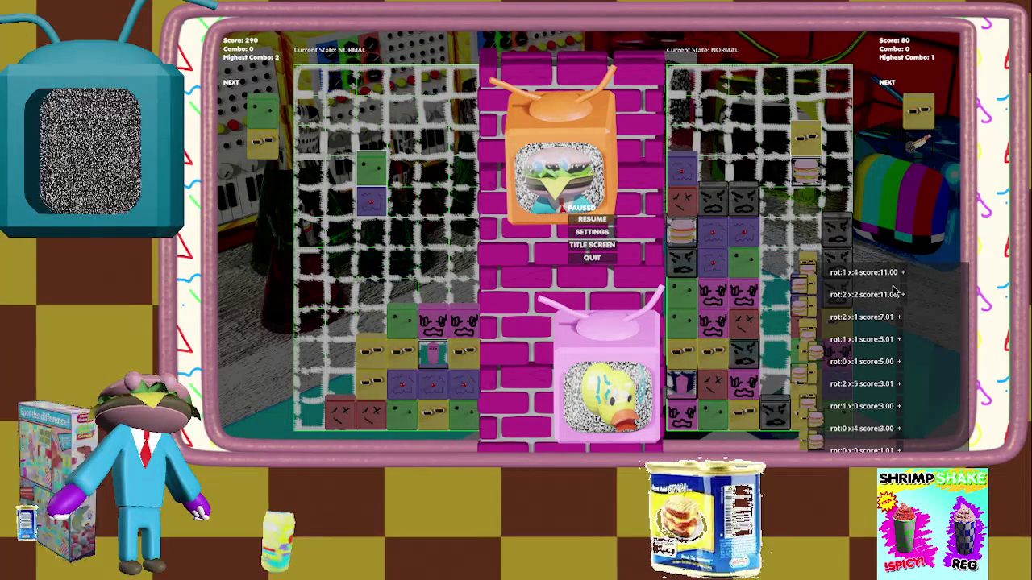